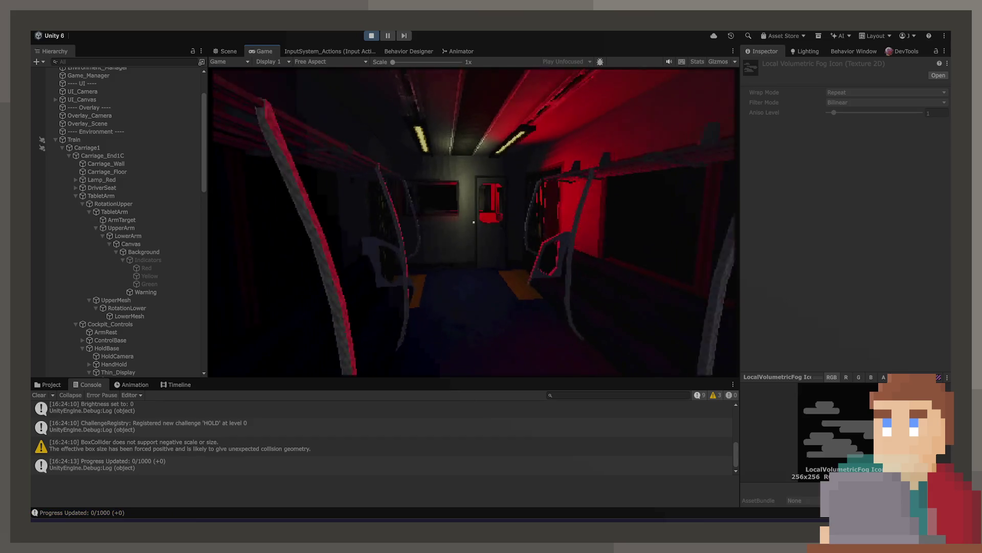
- Open the cabin door, step inside, and view the hold base meter close-up
click(474, 222)
click(474, 222)
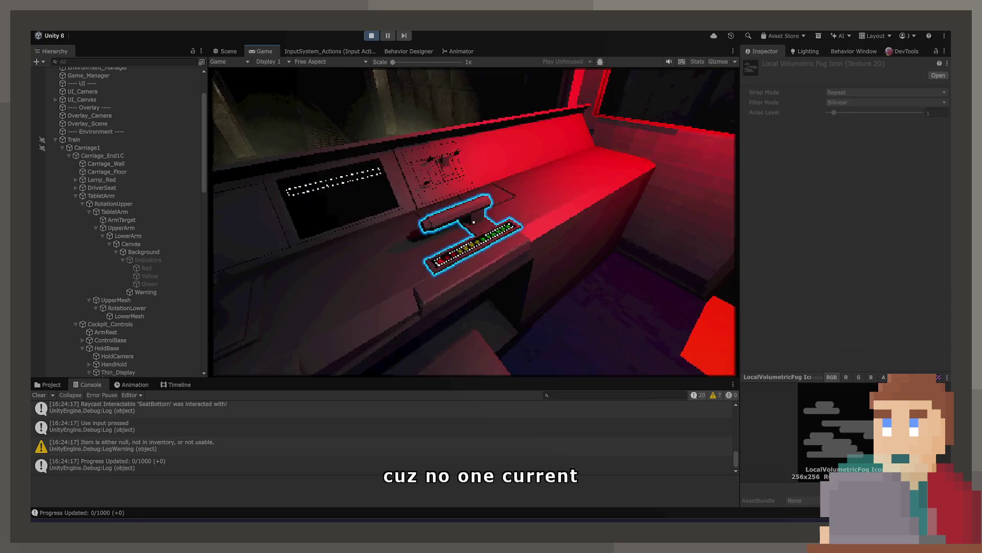
click(474, 222)
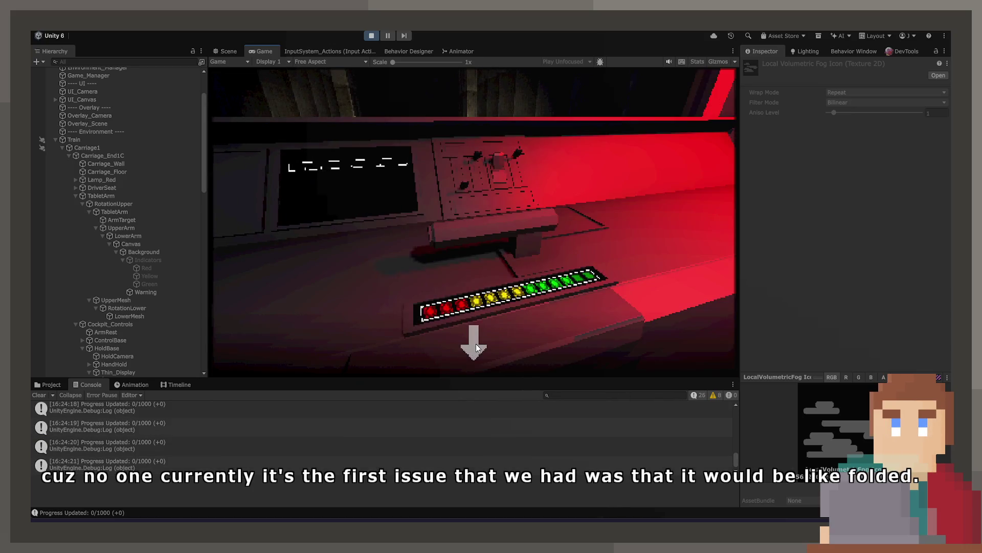
click(475, 348)
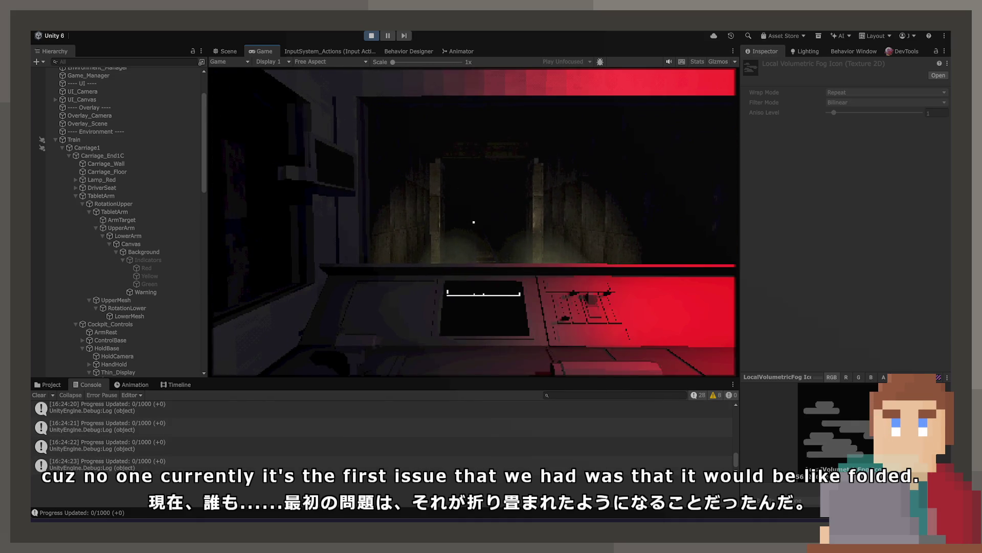
- Repeatedly enter and leave the hold-base close-up while the route warning flashes orange to red
click(474, 222)
click(474, 343)
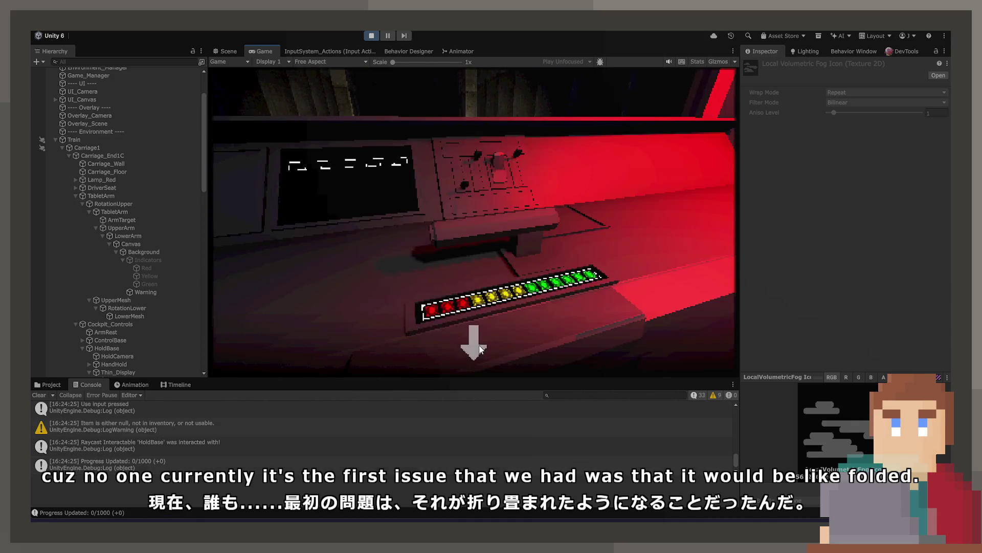
click(474, 222)
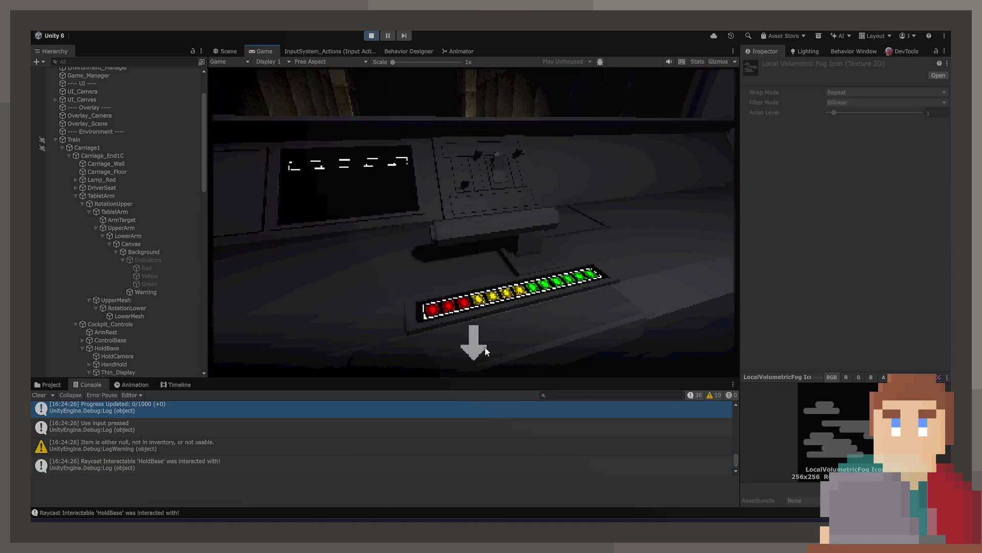
click(486, 351)
click(473, 222)
click(473, 343)
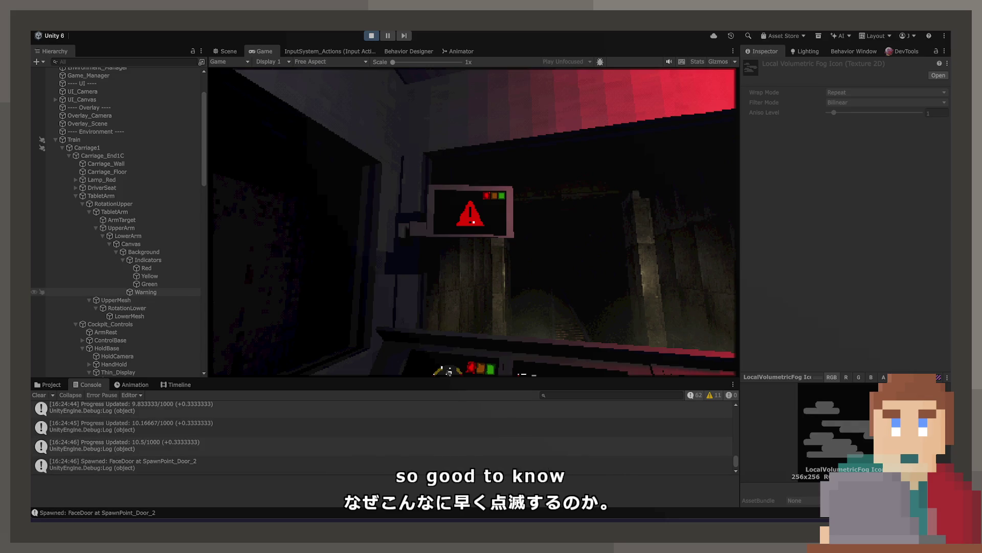
- Select Warning to review its Flashing Sprite (Script) settings, then stop Play mode
click(145, 292)
scroll(787, 307, down, 3)
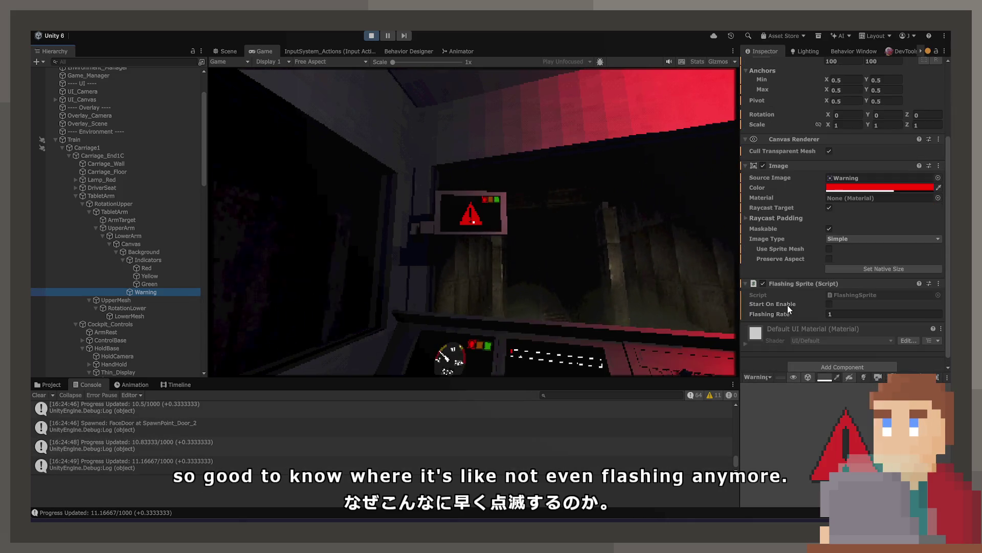
scroll(787, 305, up, 1)
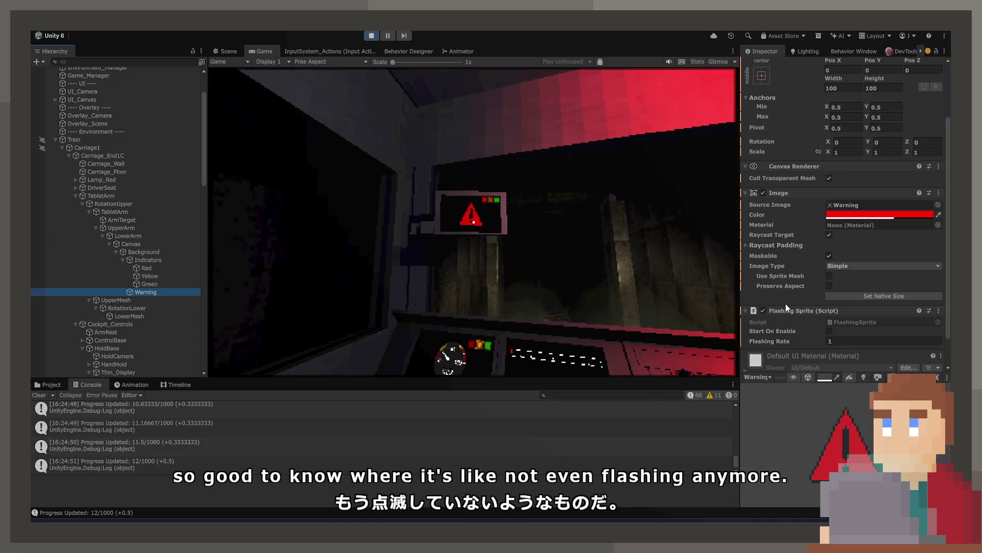
click(512, 230)
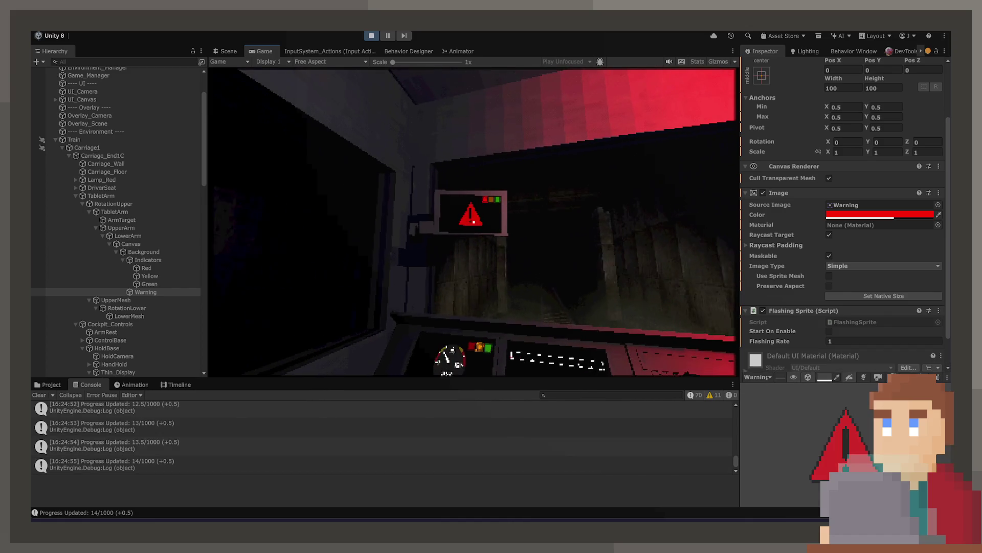
click(371, 35)
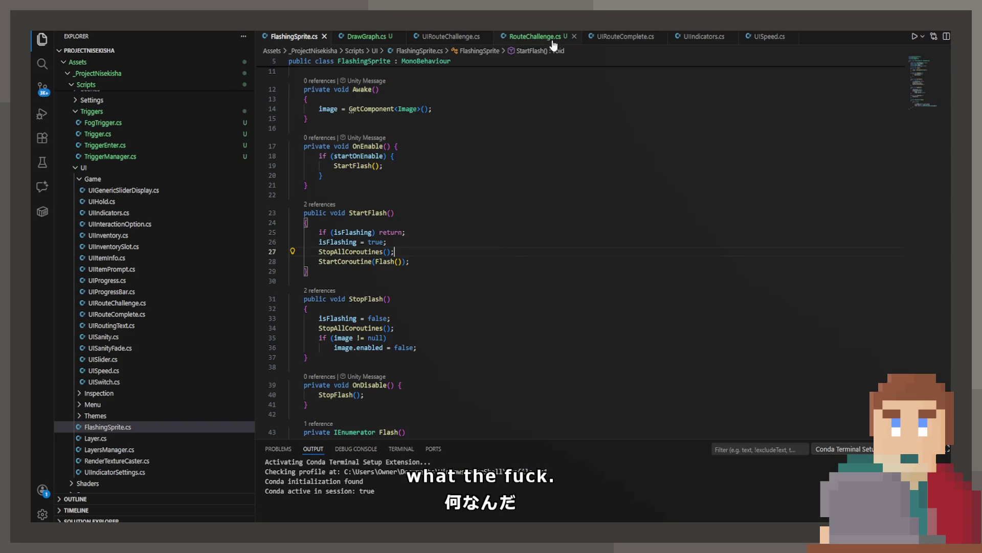
- Find the warningIndicator.enabled = true line in UIRouteChallenge.cs, comparing it with FlashingSprite.cs
click(543, 37)
click(446, 36)
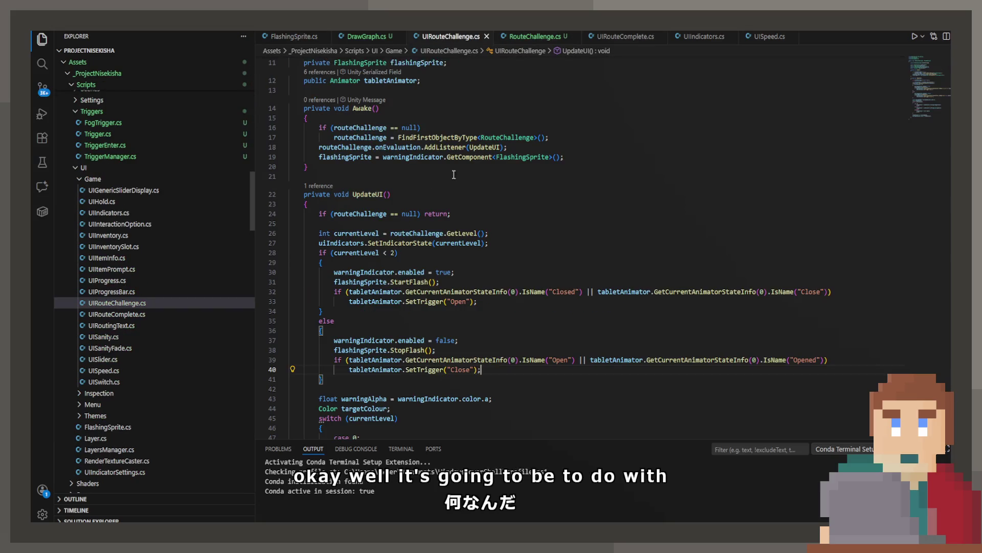
scroll(508, 277, down, 1)
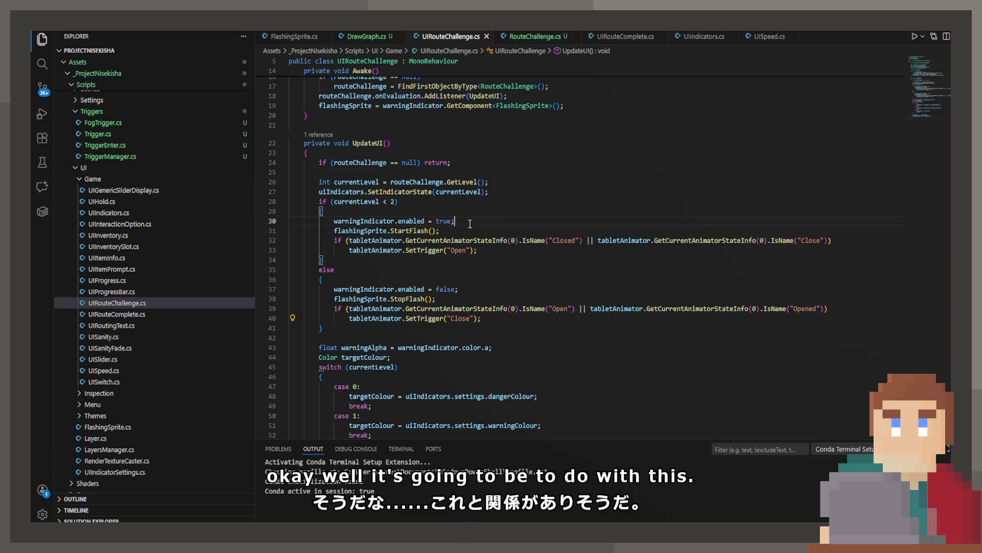
drag(470, 223, 325, 209)
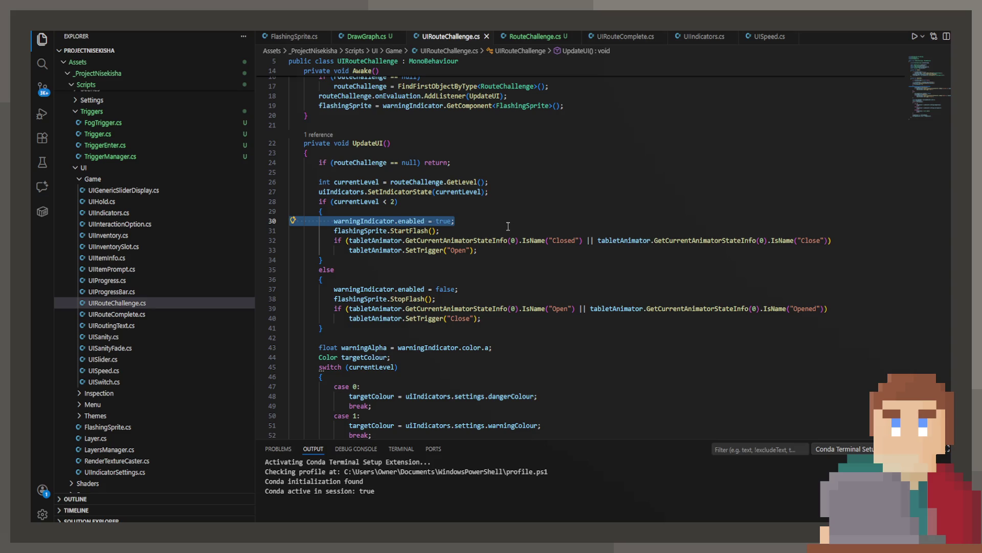
key(BackSpace)
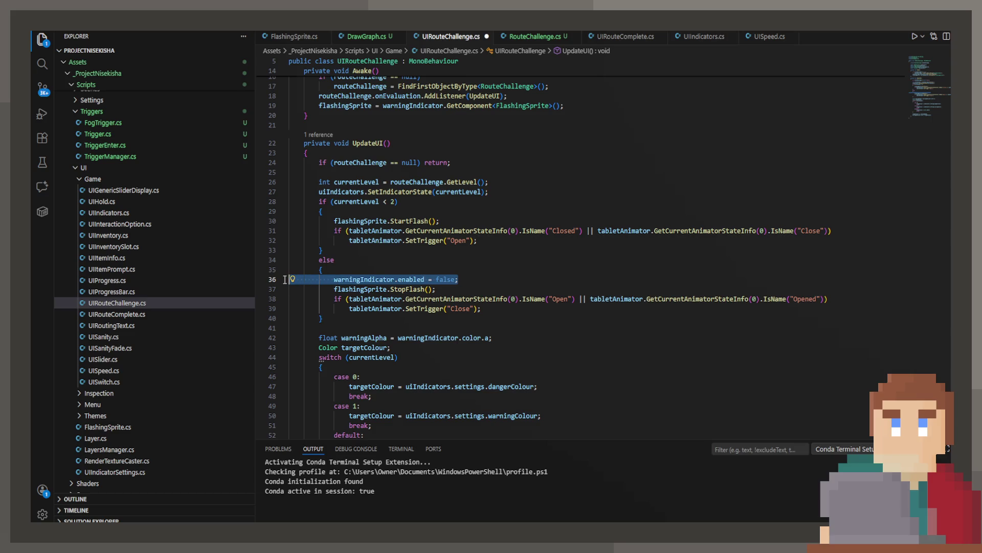
key(ctrl+z)
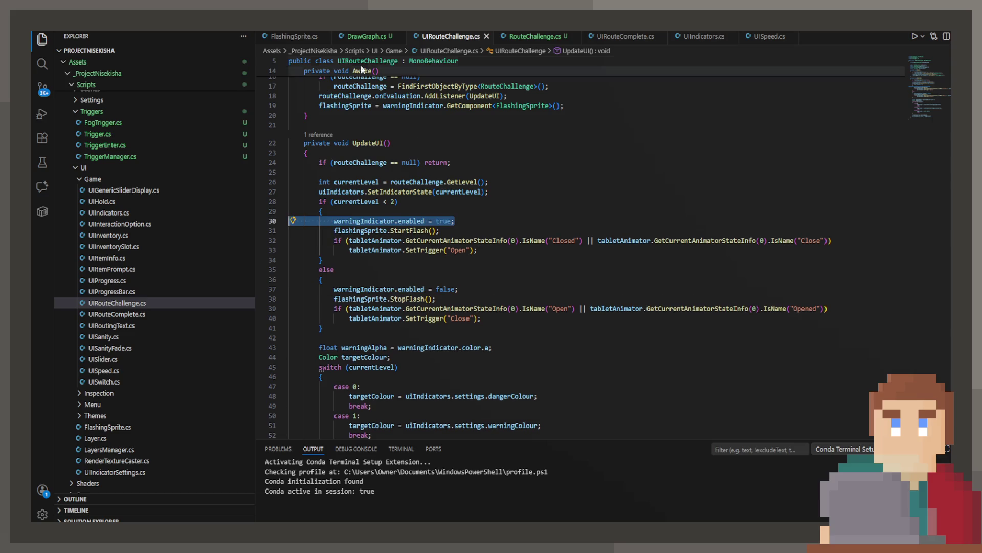
click(302, 37)
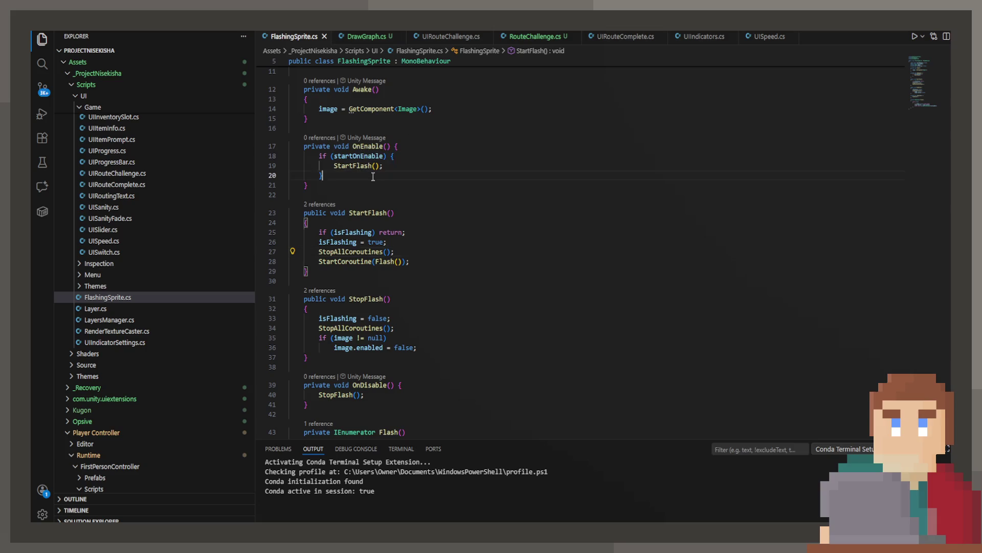
scroll(373, 177, up, 1)
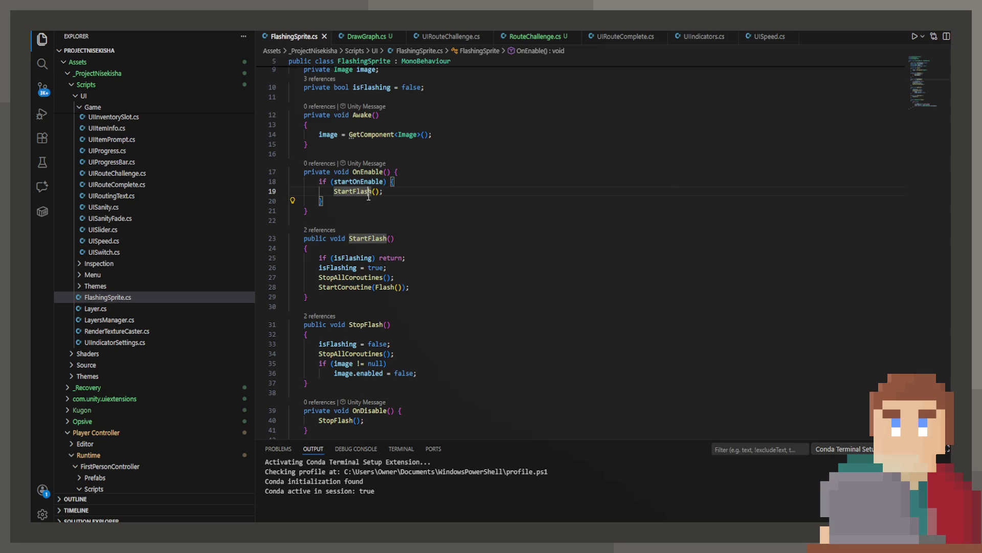
- Delete the warningIndicator.enabled = true and = false lines from UpdateUI and save
click(533, 37)
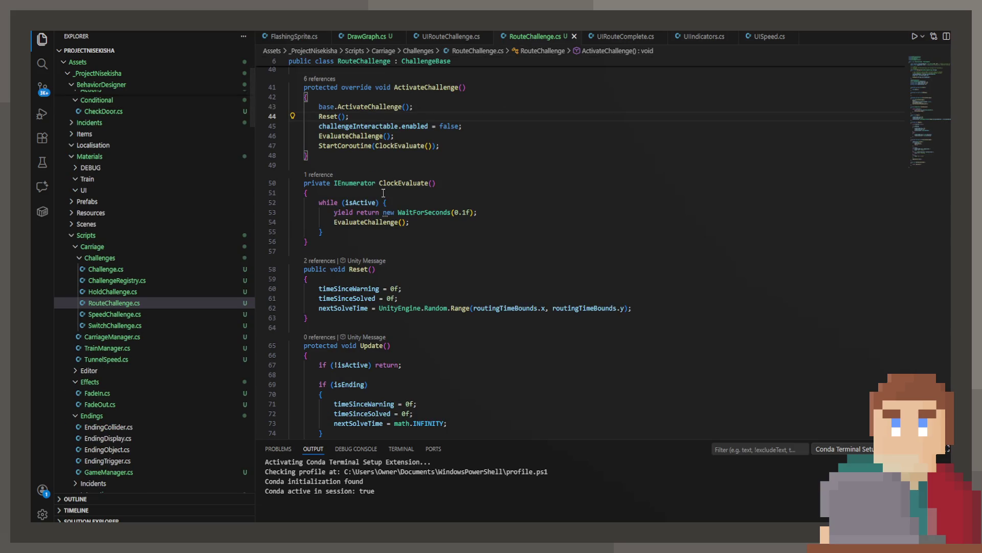
click(444, 40)
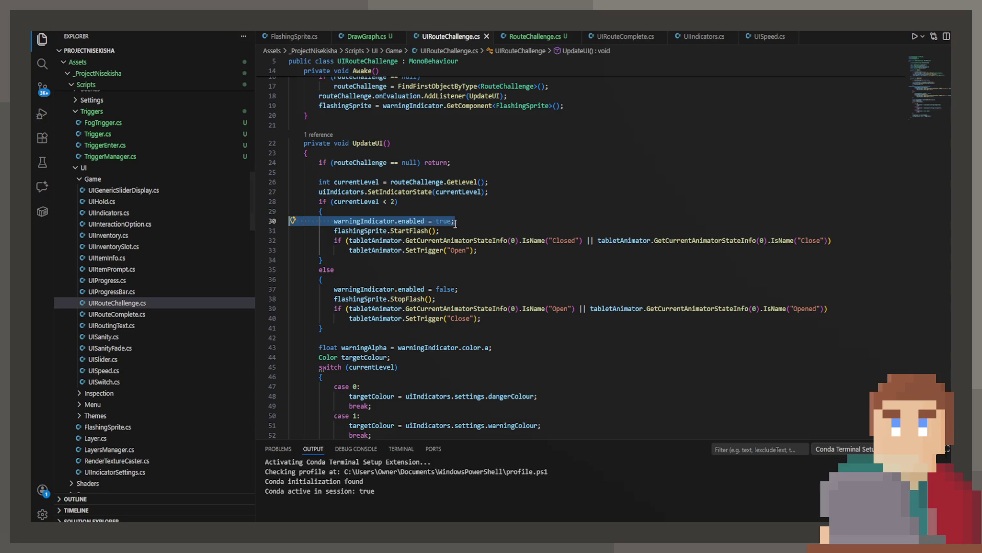
key(BackSpace)
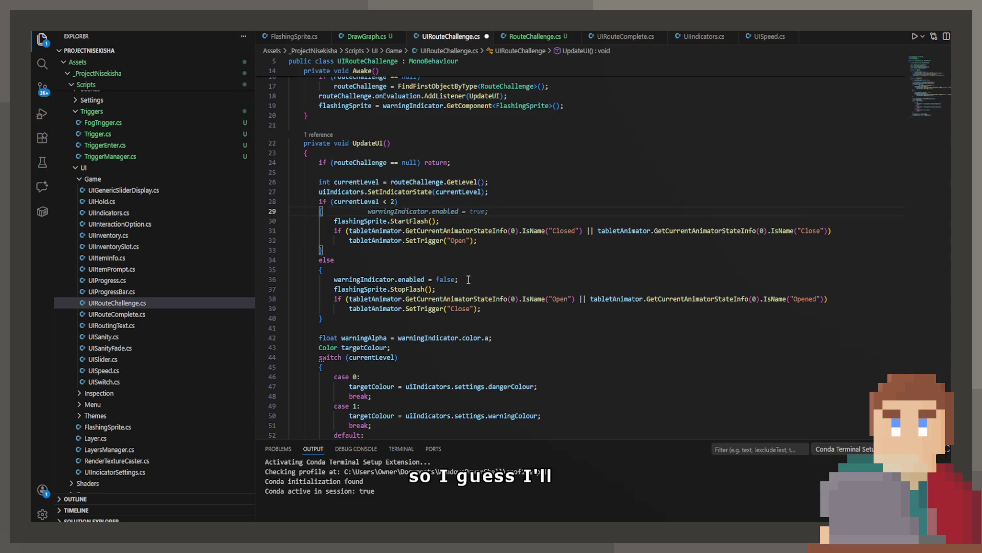
drag(468, 279, 204, 279)
key(BackSpace)
key(BackSpace)
key(ctrl+s)
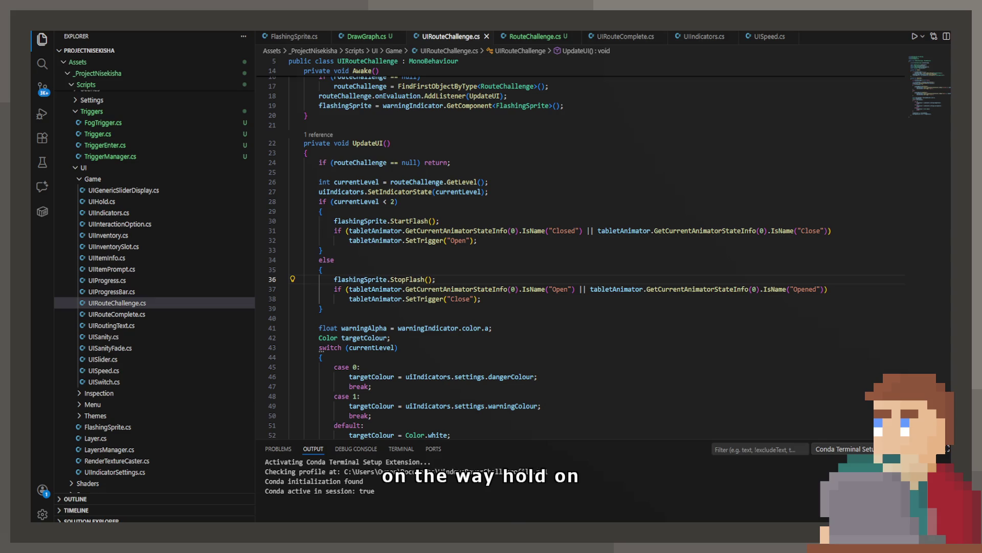
- Trace the tabletAnimator, UpdateUI and onEvaluation references in RouteChallenge.cs
scroll(448, 211, up, 2)
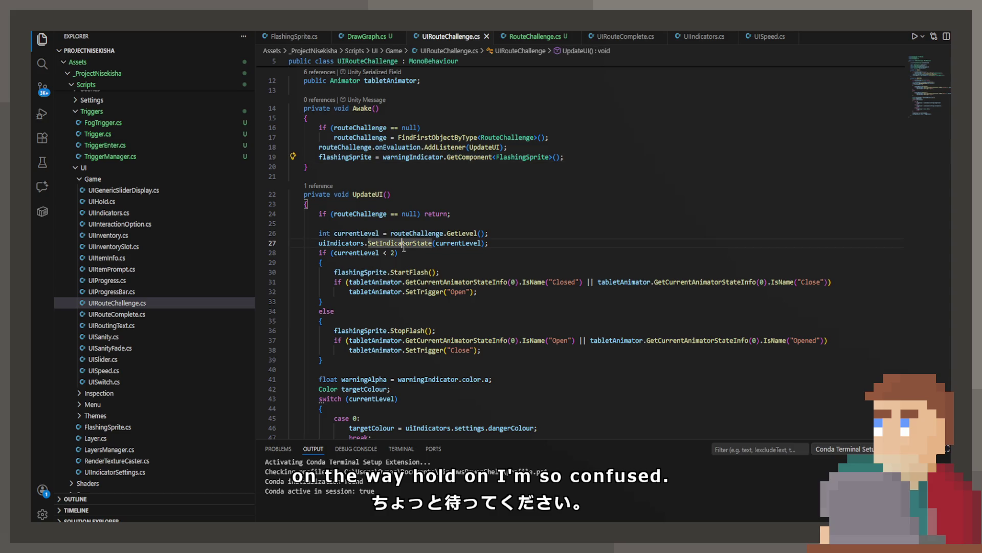
scroll(404, 247, up, 4)
double_click(391, 183)
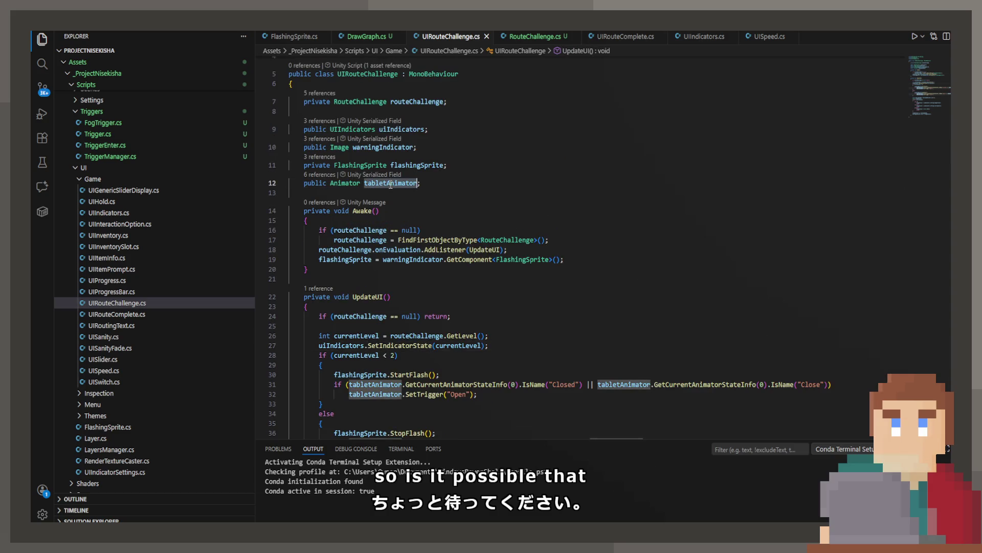
click(368, 297)
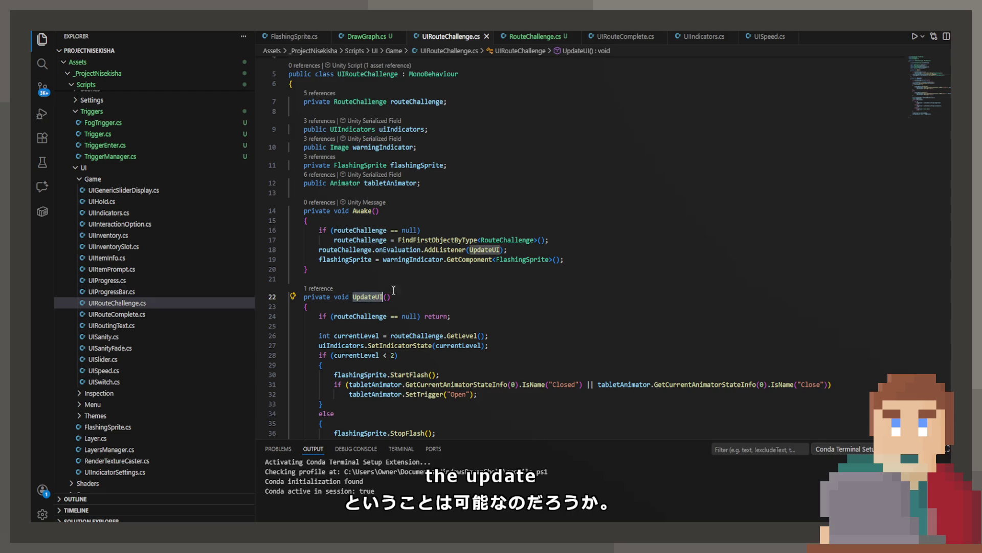
double_click(393, 250)
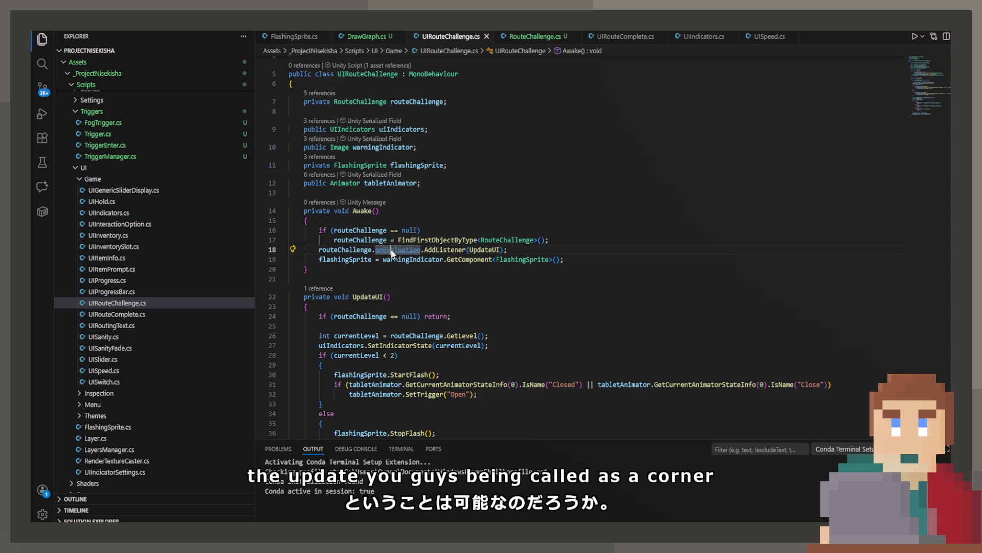
ctrl+click(393, 250)
scroll(438, 301, down, 5)
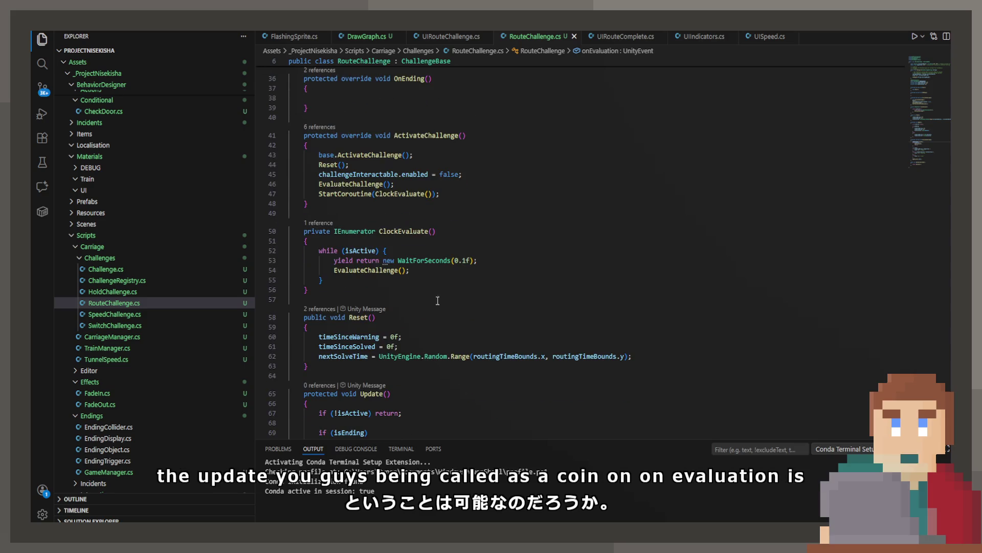
scroll(446, 318, down, 4)
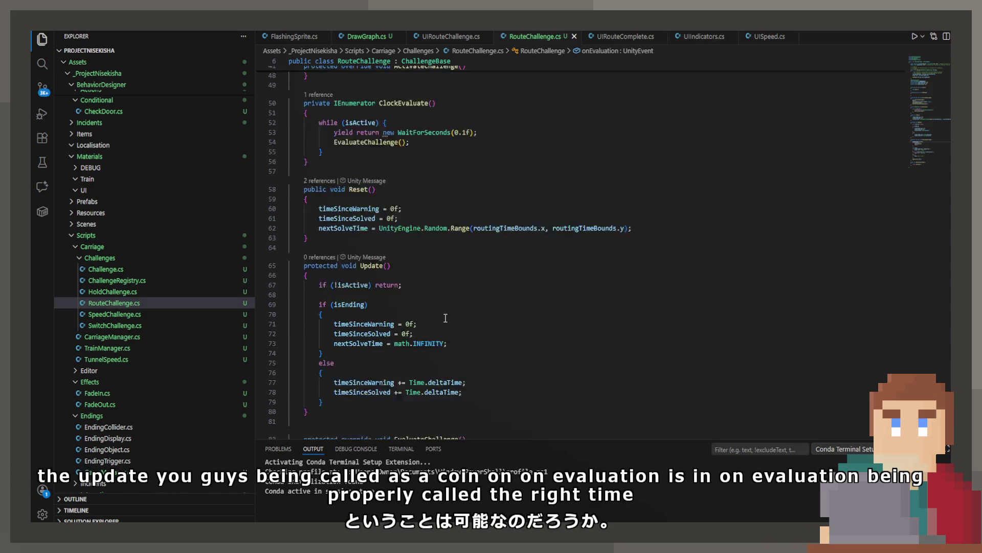
scroll(445, 318, down, 5)
- Move the onEvaluation.Invoke() line below UpdateLevel(level) in EvaluateChallenge and save
triple_click(397, 307)
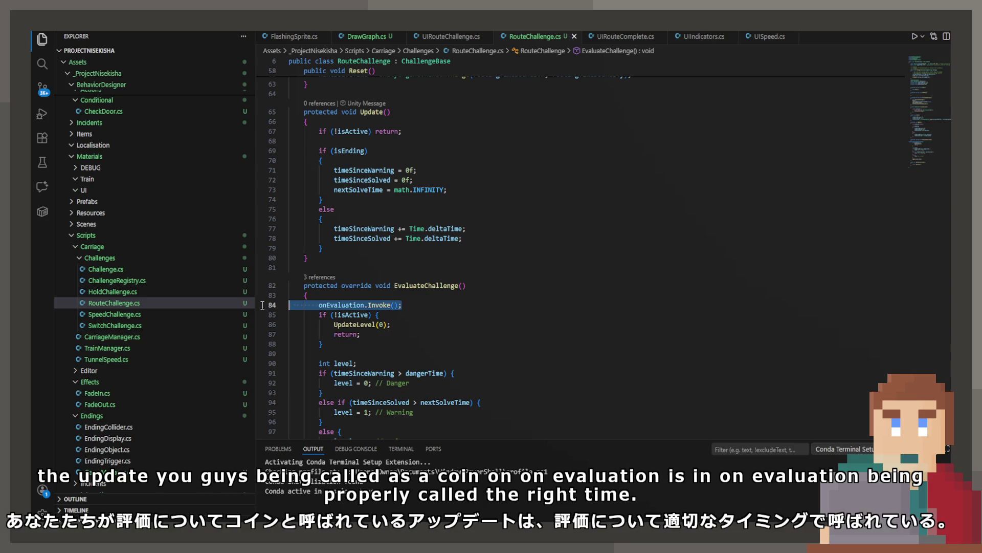
key(BackSpace)
scroll(308, 299, down, 5)
scroll(309, 298, down, 1)
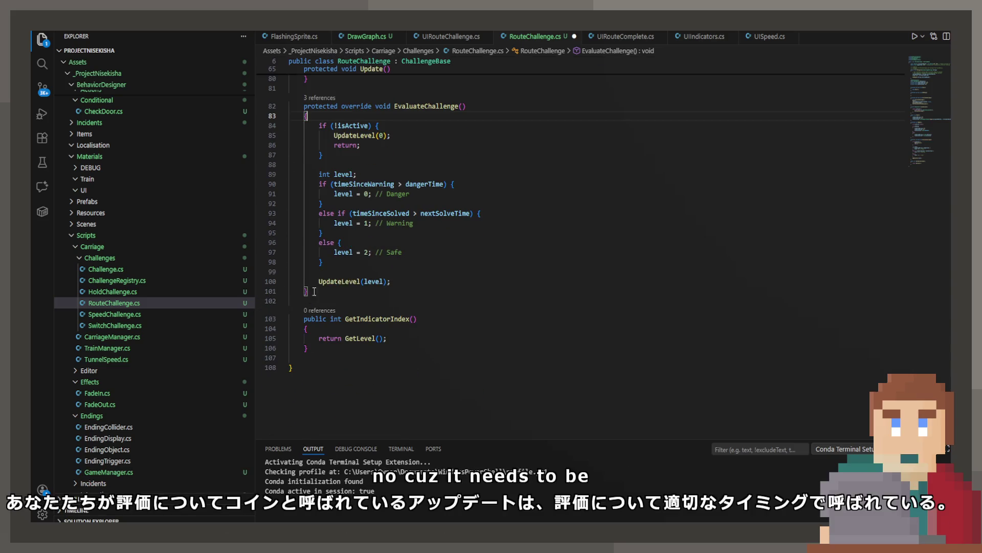
click(403, 286)
key(Return)
key(ctrl+v)
key(ctrl+s)
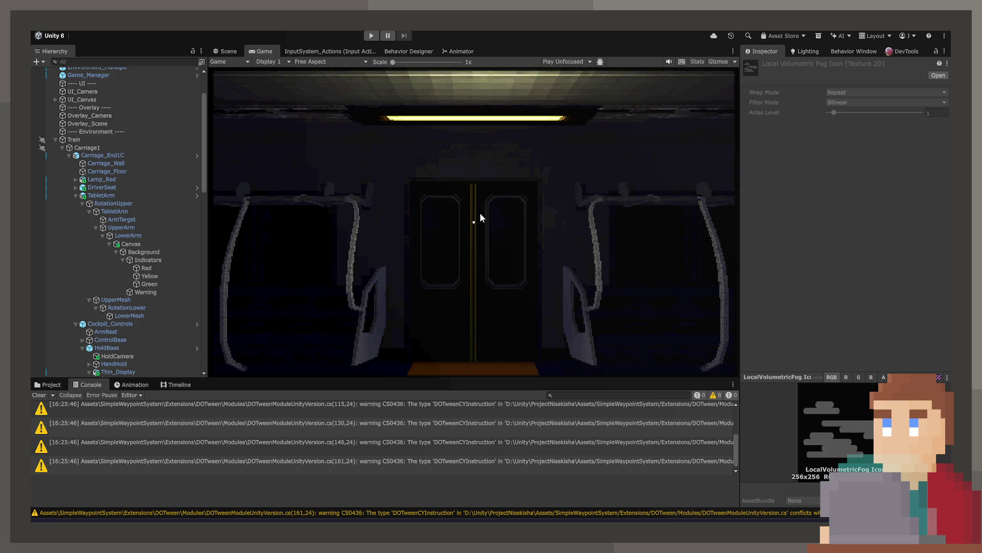
- Start Play mode, enter the cab, and view the tablet's indicator bar from the HoldBase
click(372, 36)
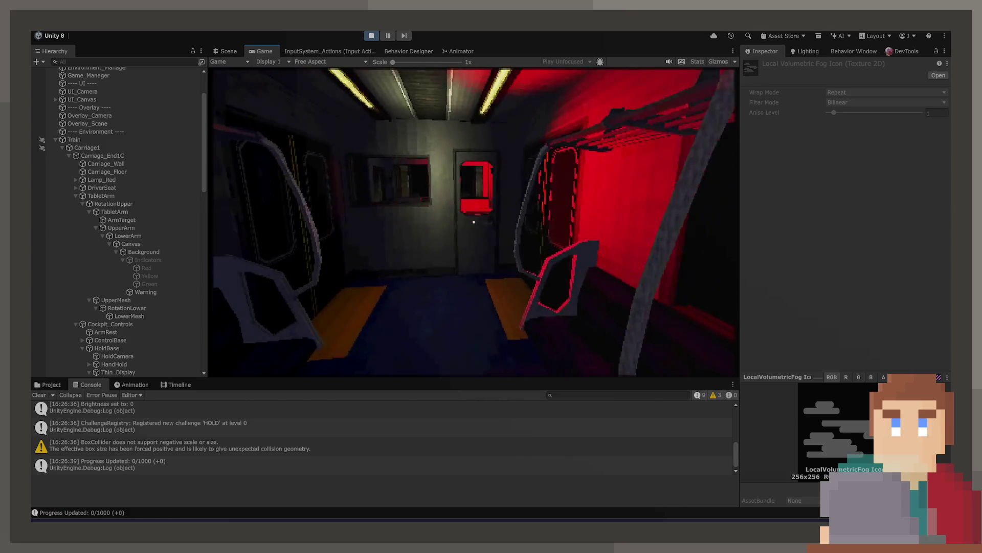
key(e)
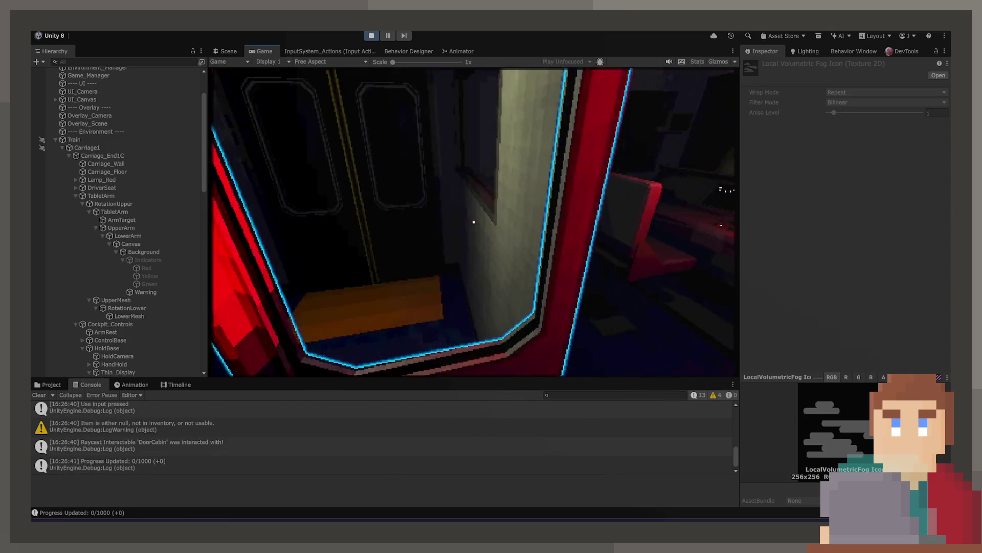
key(e)
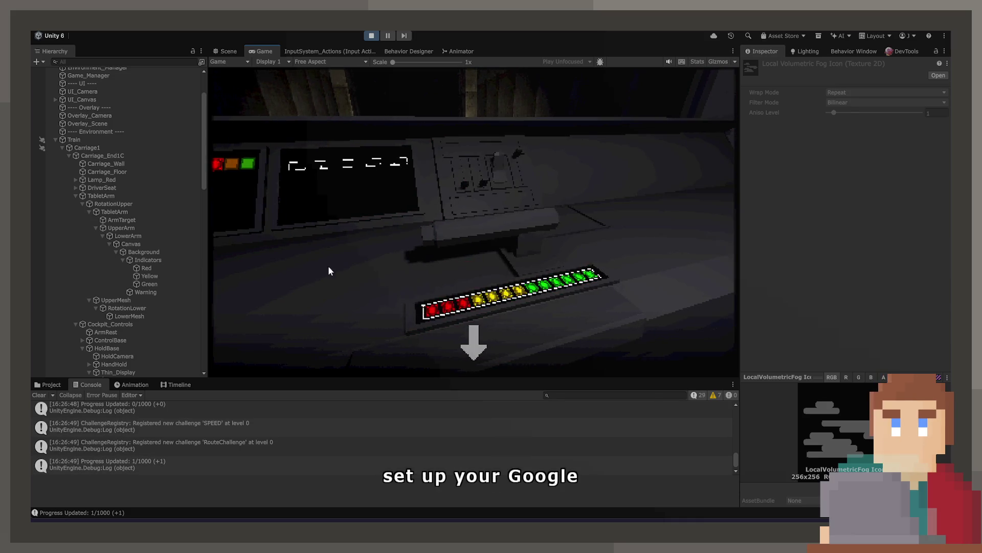
click(329, 270)
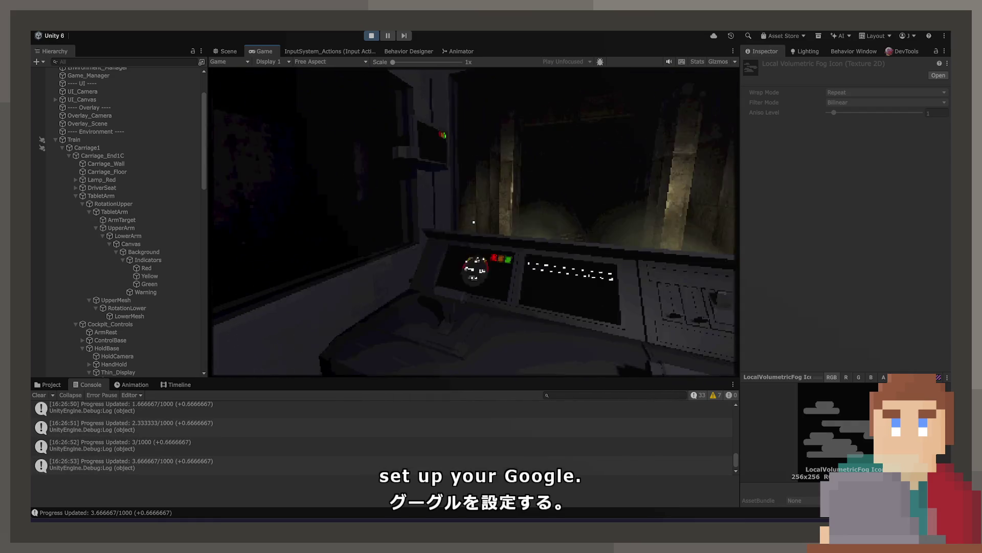
- Turn toward the cab window, then switch to the Scene view and orbit the camera
click(154, 464)
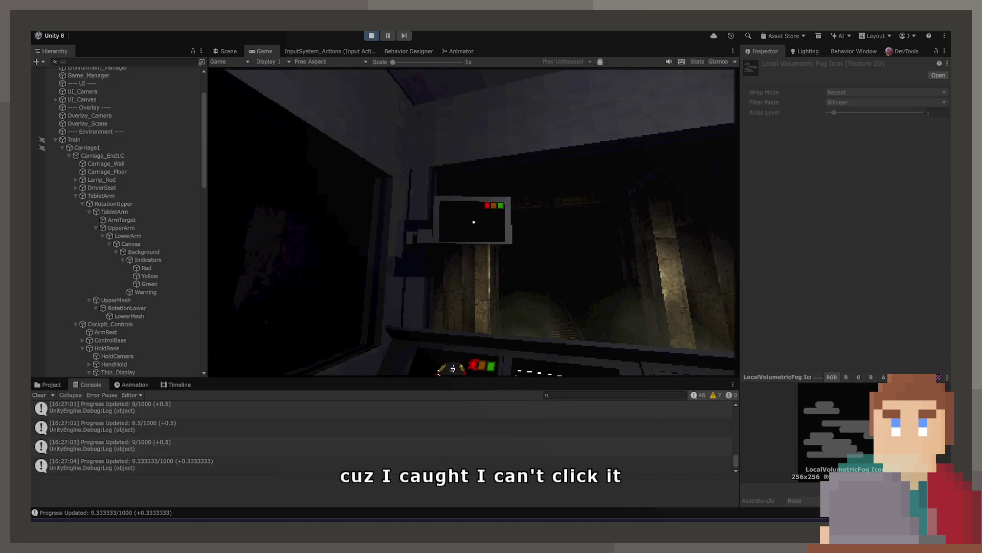
click(221, 53)
mouse_move(460, 153)
mouse_down()
mouse_move(627, 235)
mouse_move(583, 261)
mouse_move(513, 274)
mouse_move(525, 279)
mouse_move(404, 266)
mouse_up()
- Orbit to the tablet in the Scene view and select its Background and LowerMesh
mouse_move(195, 232)
mouse_down()
mouse_move(544, 285)
mouse_move(517, 281)
mouse_move(578, 242)
mouse_up()
click(633, 230)
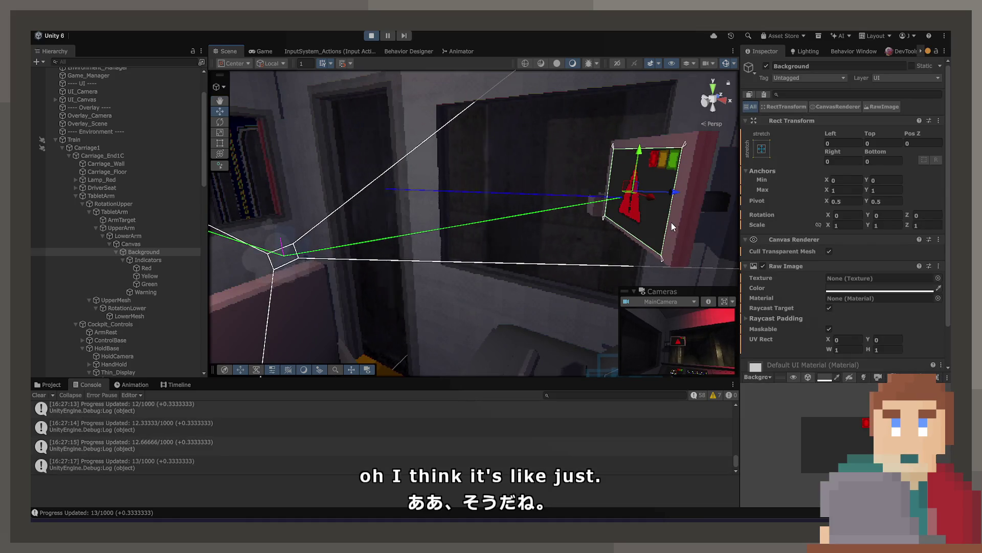
click(637, 232)
drag(641, 233, 675, 237)
- Select and frame LowerArm to review its Raycast Interactable settings, then stop the game
click(150, 244)
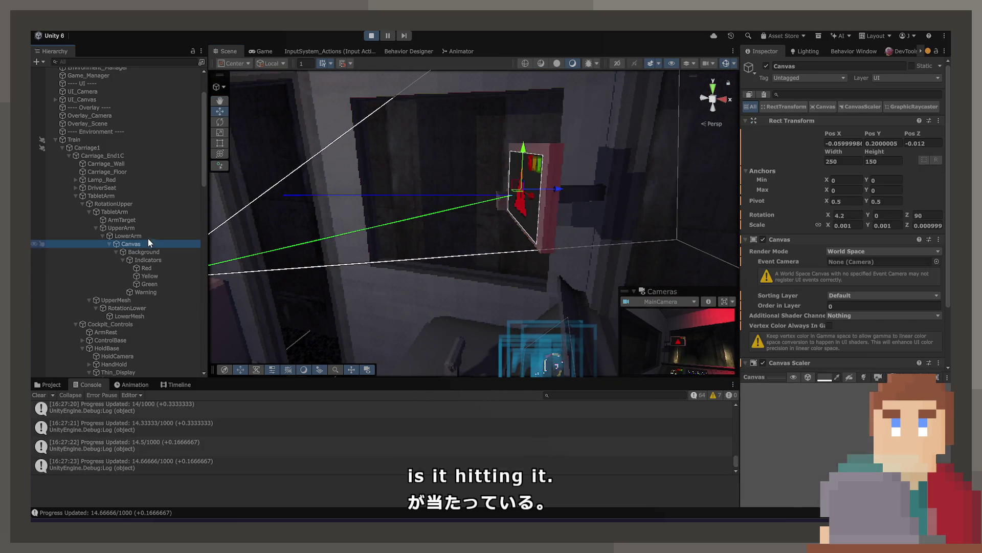
double_click(149, 237)
key(w)
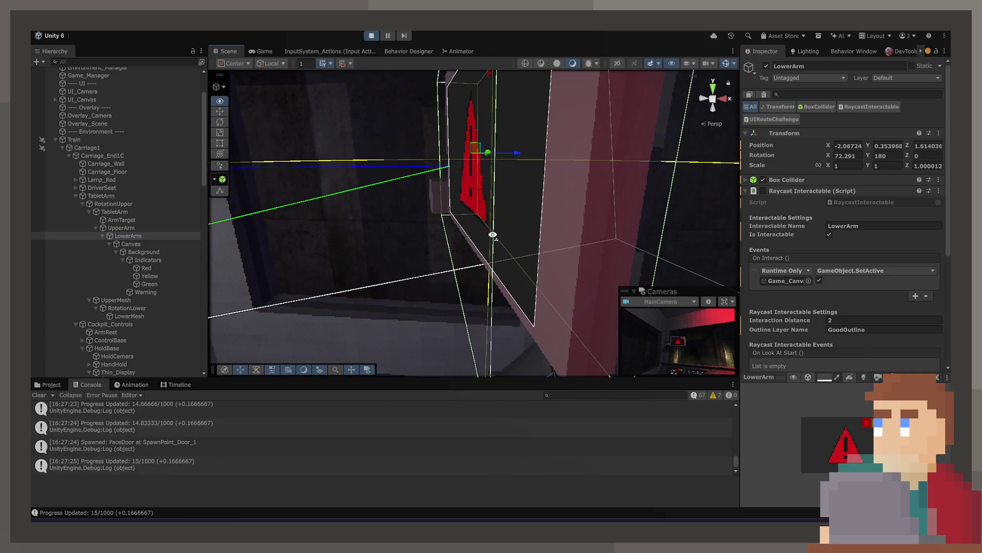
scroll(805, 317, down, 3)
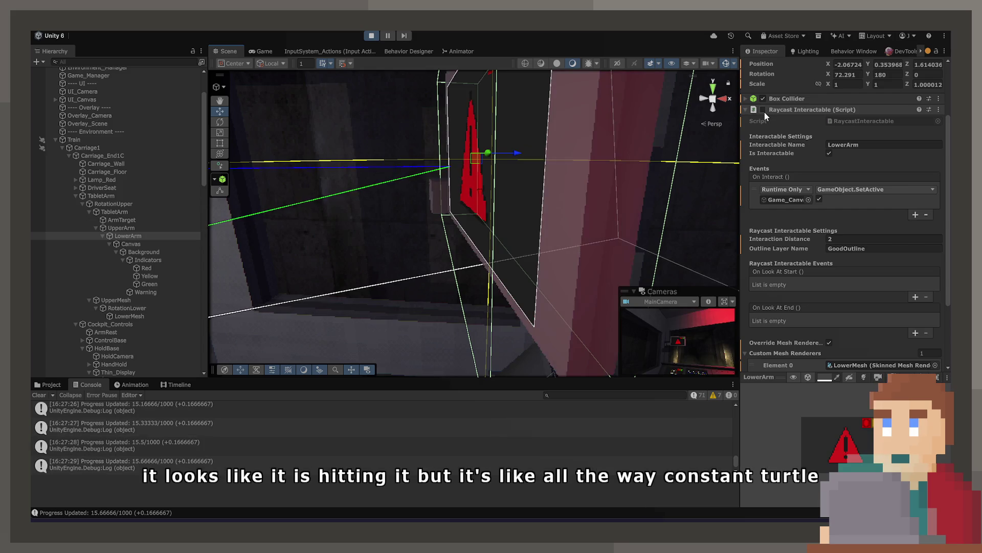
click(371, 36)
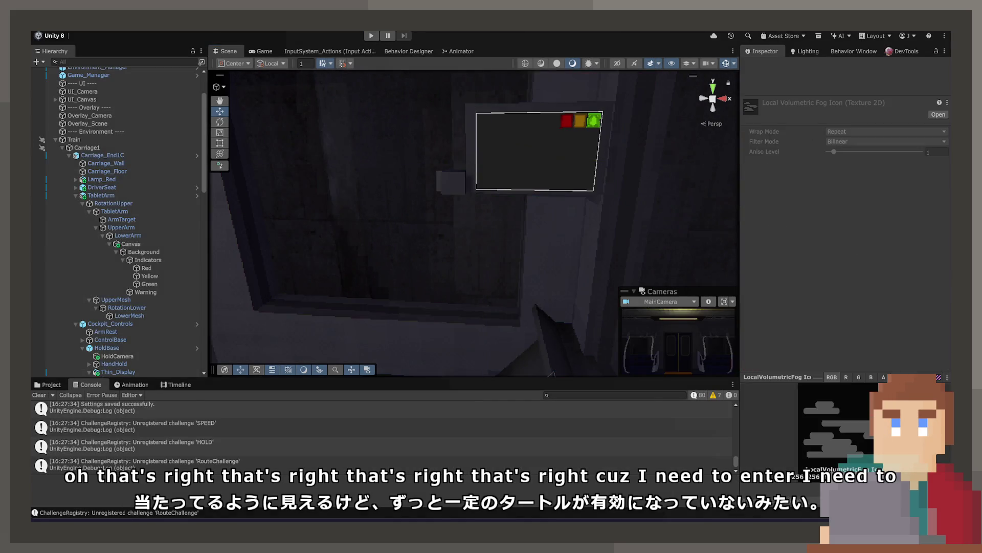
- Look up the challengeInteractable field in ChallengeBase in Challenge.cs, then return to RouteChallenge.cs
key(alt+Tab)
scroll(421, 239, up, 3)
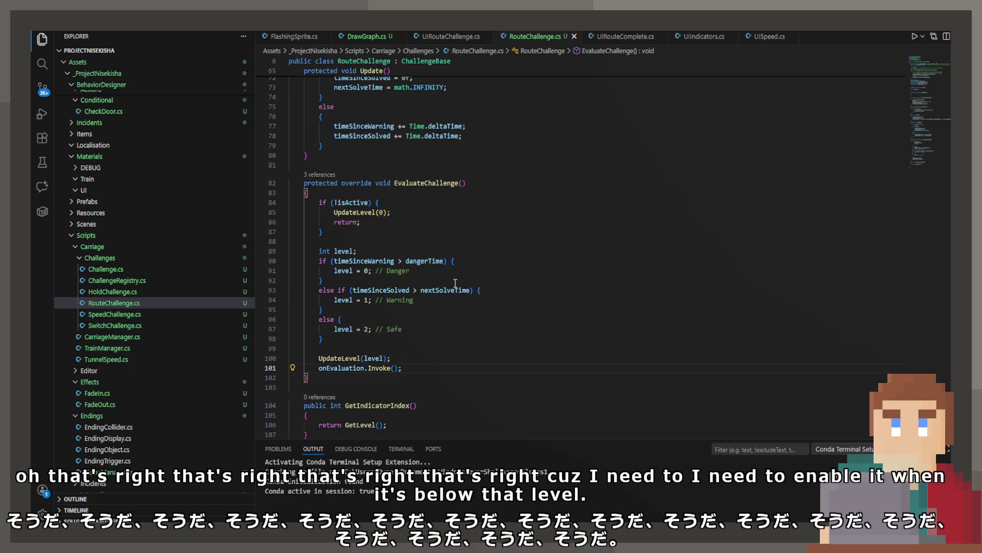
scroll(452, 278, up, 1)
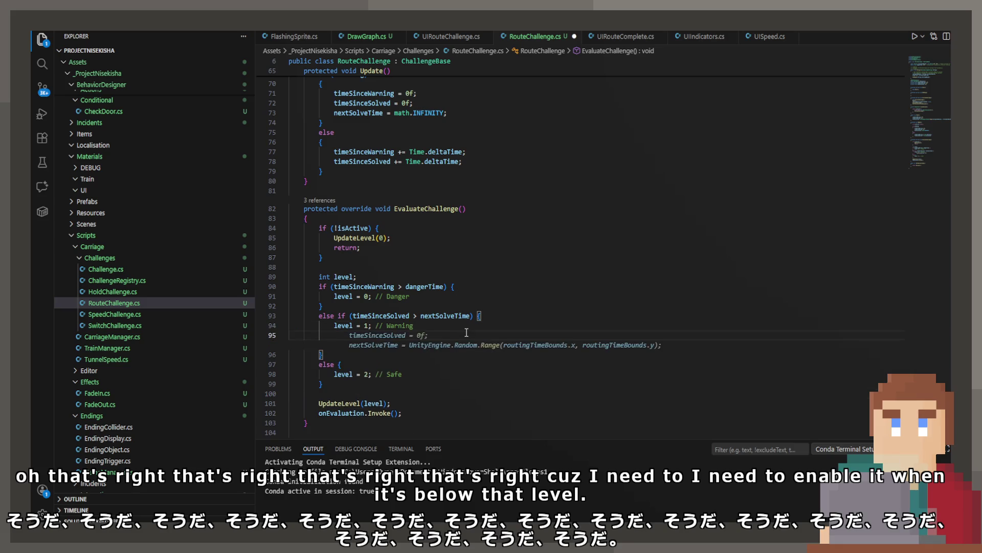
scroll(477, 317, up, 15)
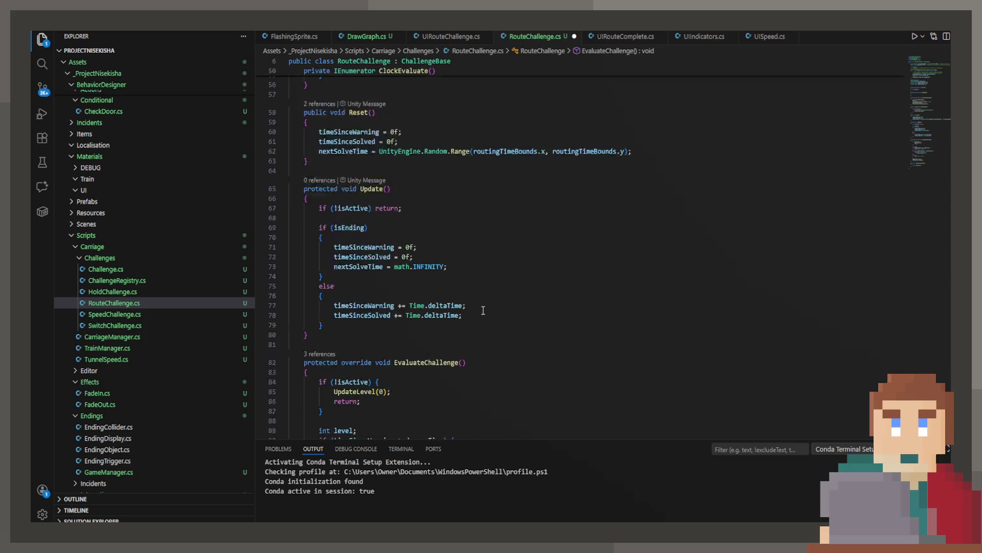
scroll(389, 174, up, 5)
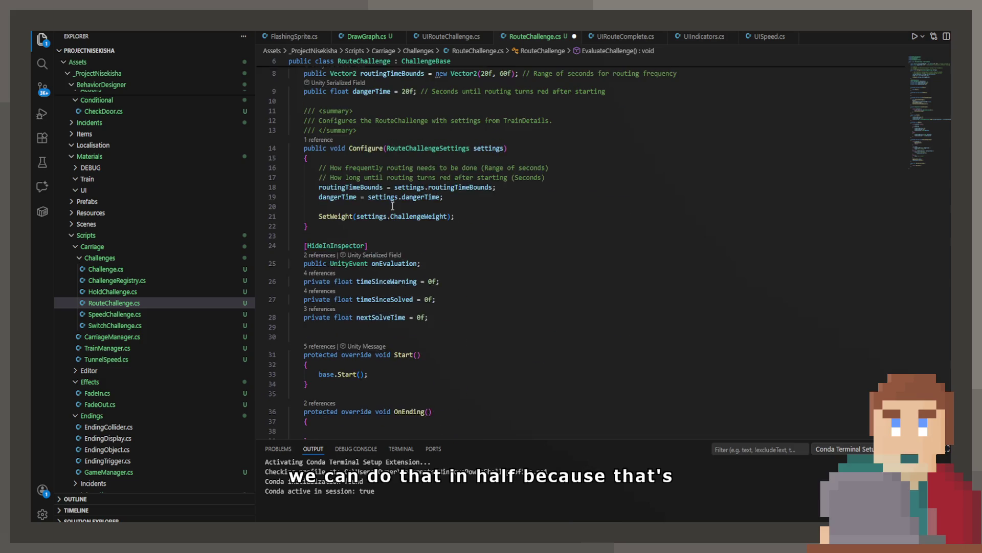
ctrl+click(420, 118)
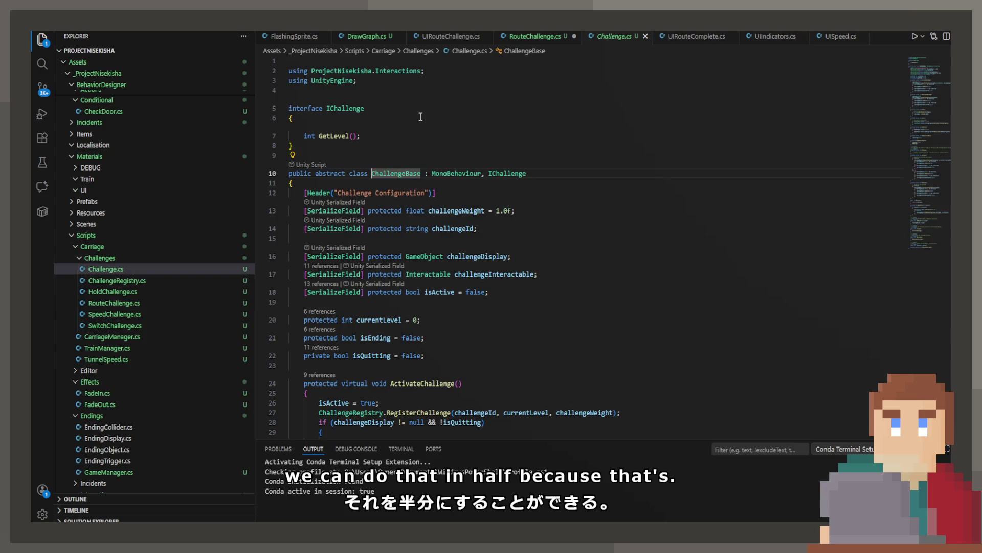
click(481, 273)
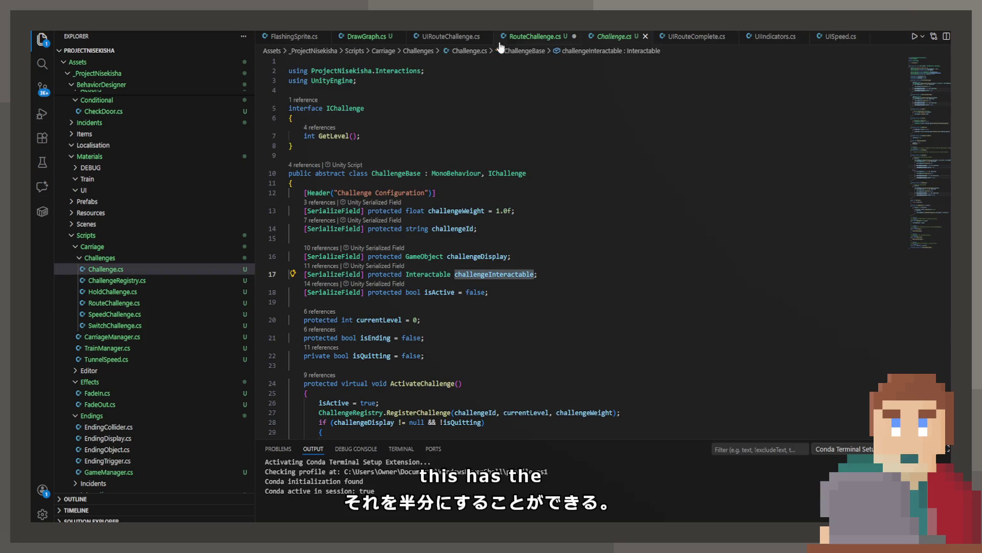
click(514, 37)
- Remove the empty line 95 from EvaluateChallenge's warning branch
scroll(478, 274, down, 15)
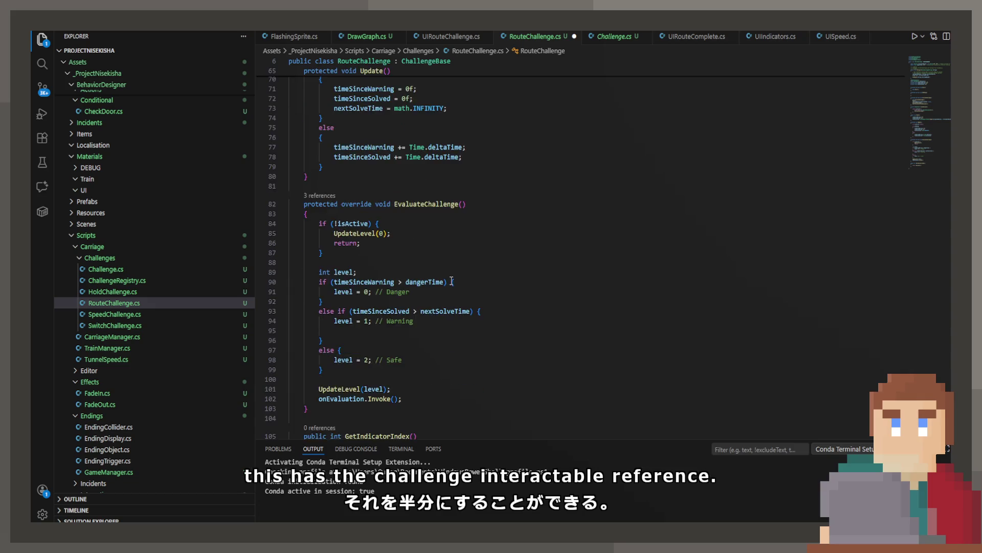
scroll(440, 256, down, 3)
click(427, 228)
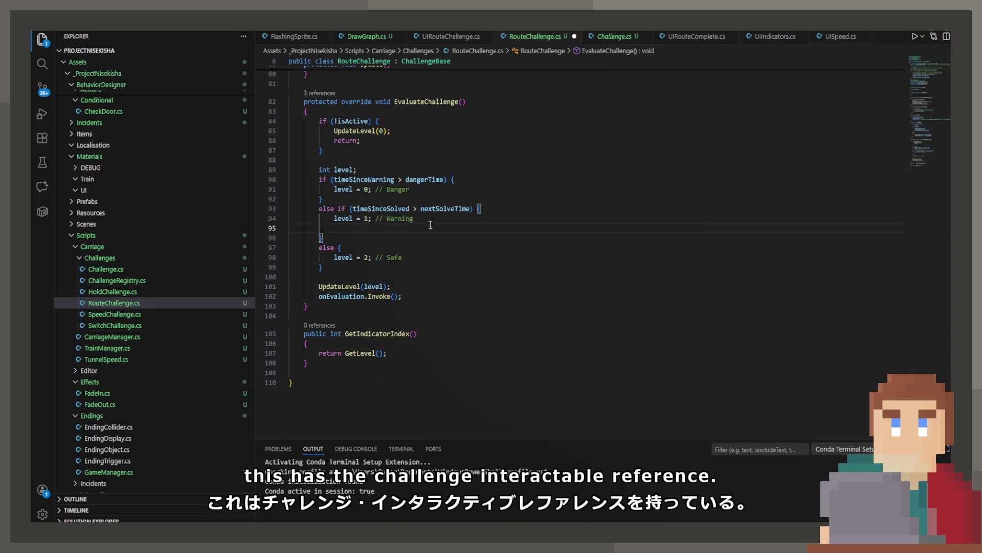
click(361, 226)
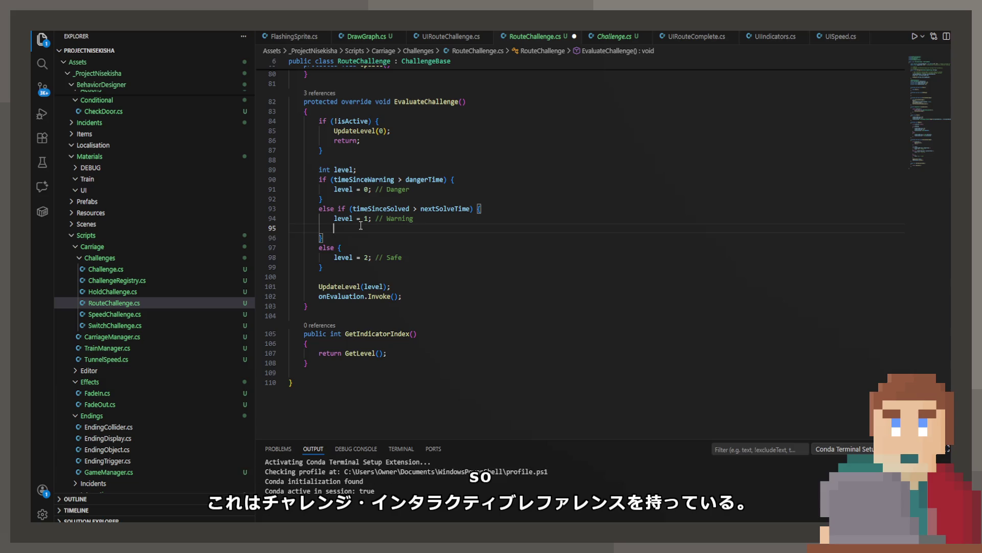
key(BackSpace)
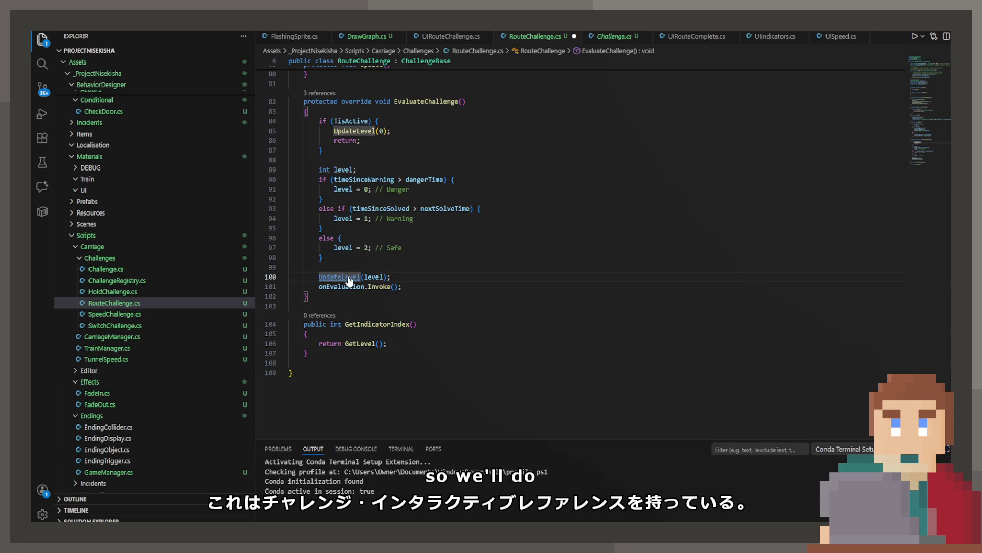
ctrl+click(349, 278)
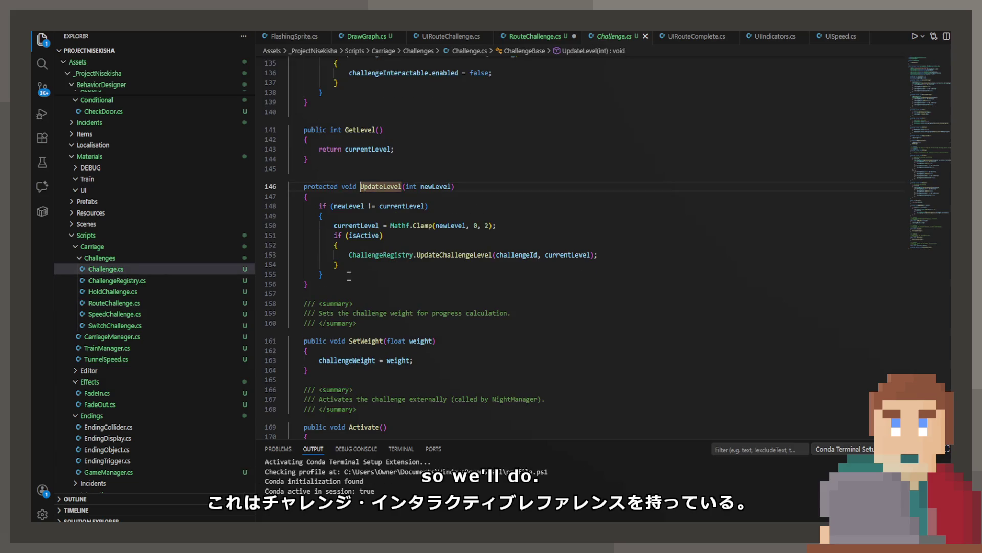
click(511, 36)
- Add challengeInteractable lines to the warning and danger branches, setting enabled = true
key(Return)
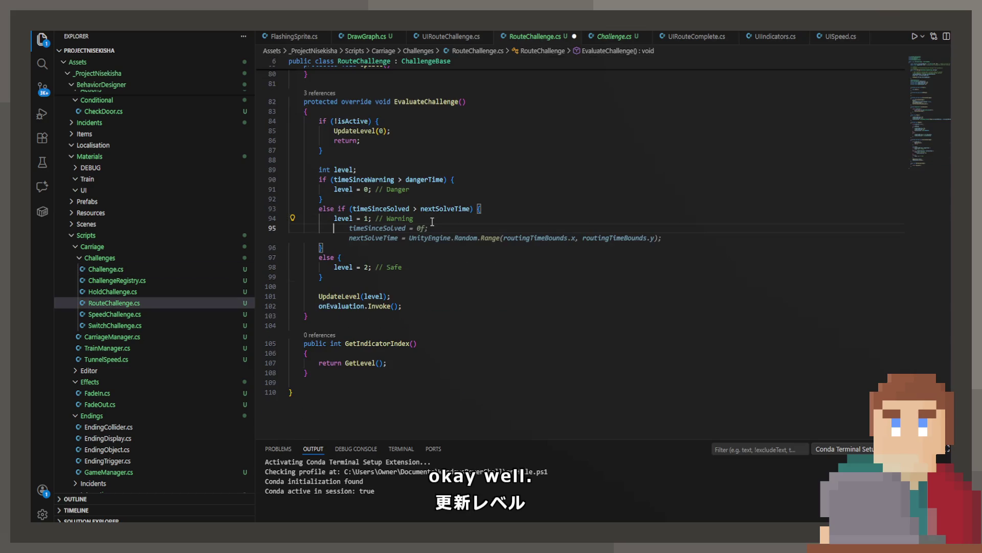
text(challengeInteractable.enabled = true;)
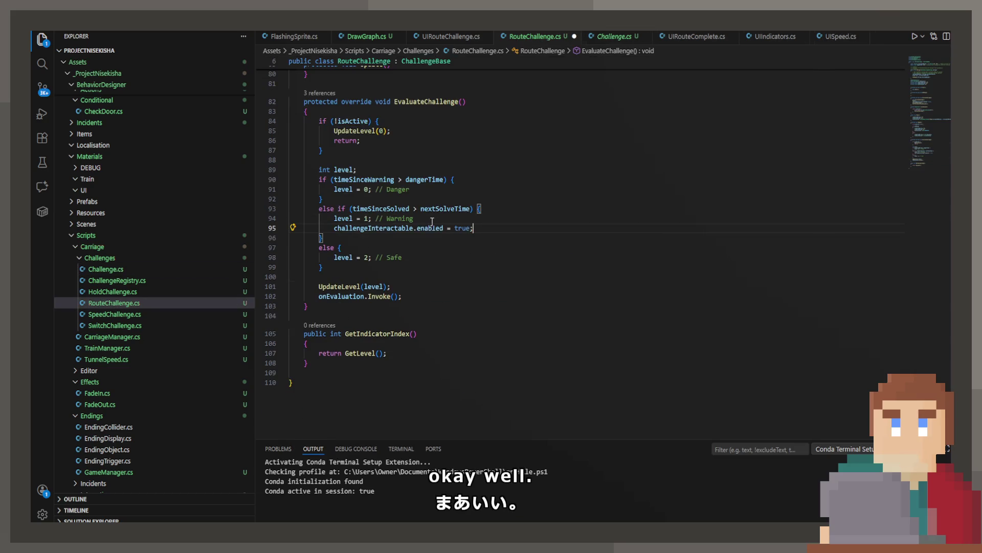
key(Return)
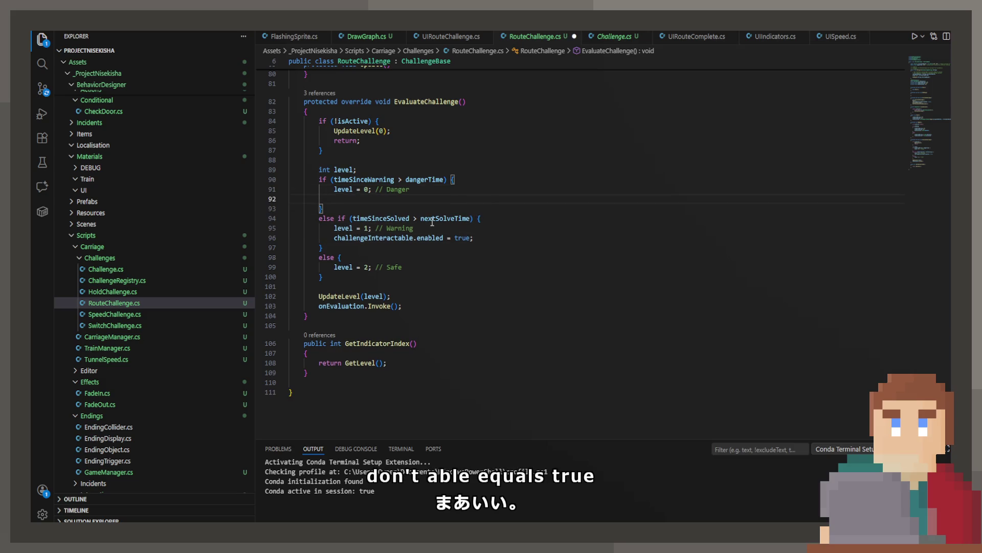
text(challengeInteractable.enabled = )
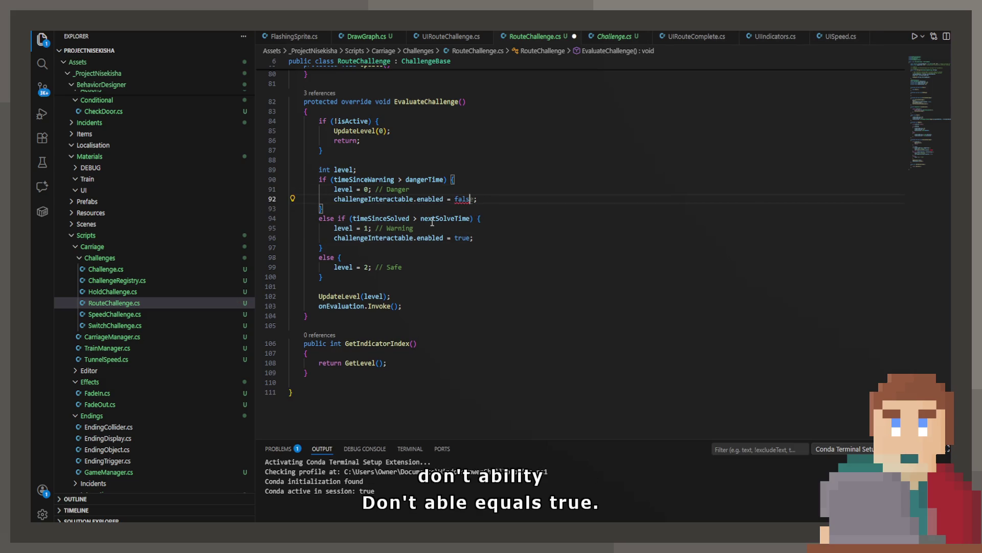
text(true)
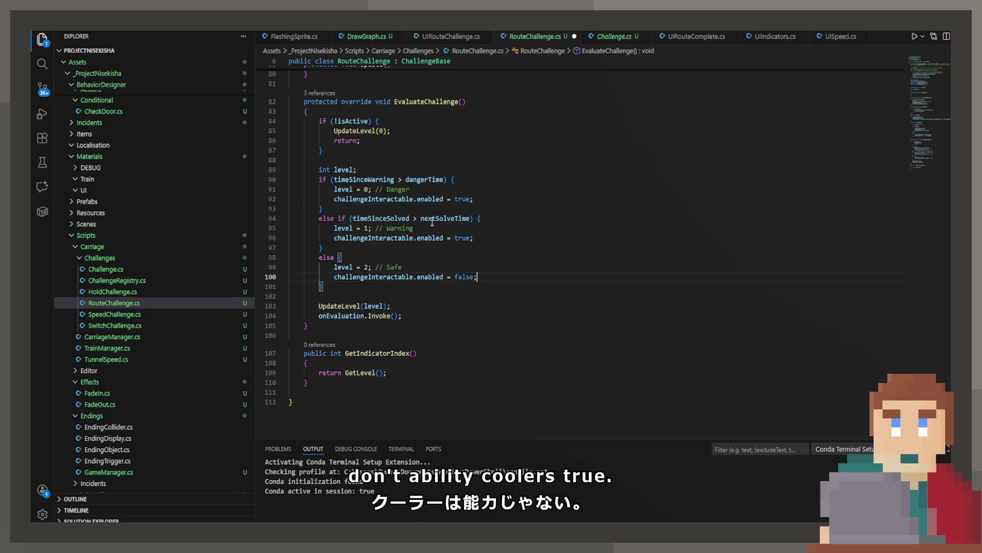
- Delete line 45, challengeInteractable.enabled = false, from ActivateChallenge, then return to Unity
scroll(480, 254, up, 10)
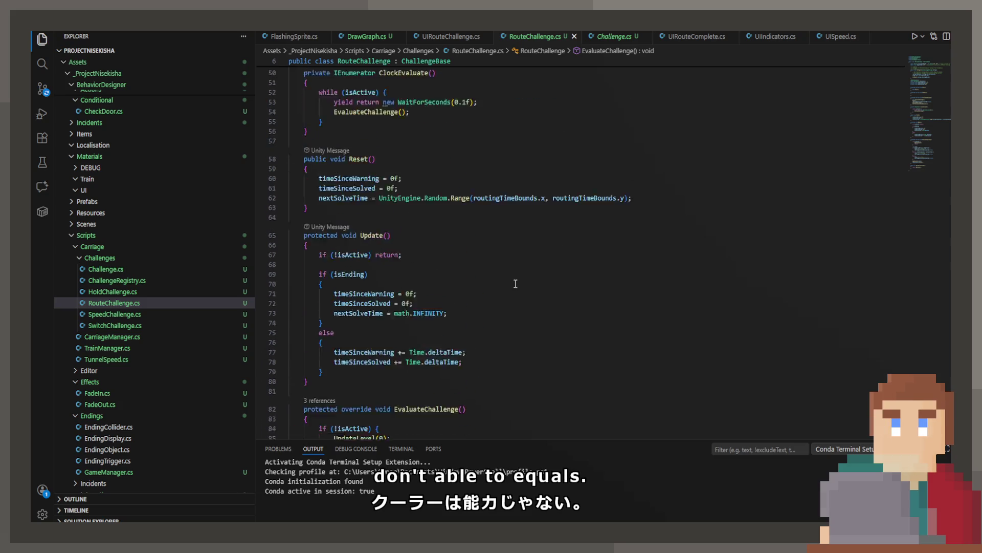
scroll(480, 253, up, 3)
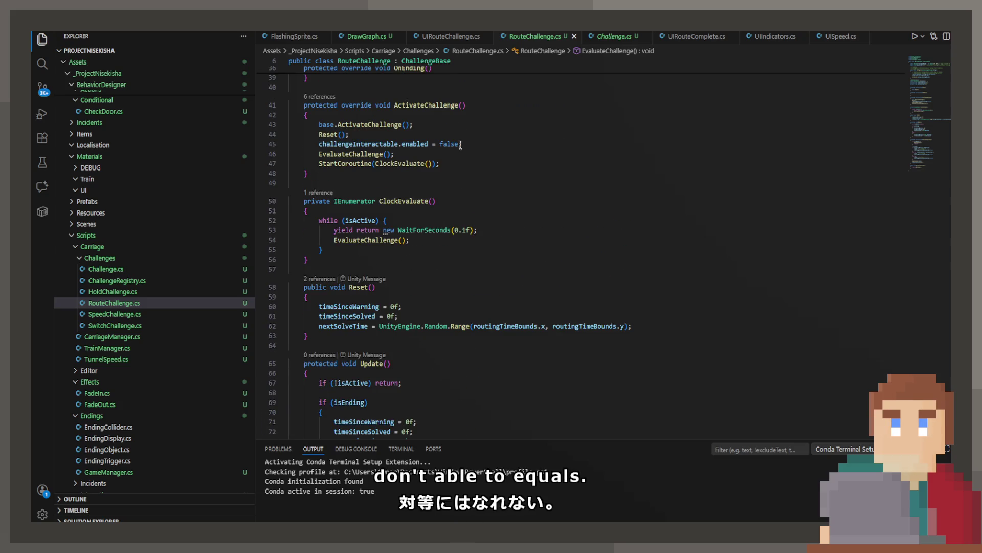
click(263, 144)
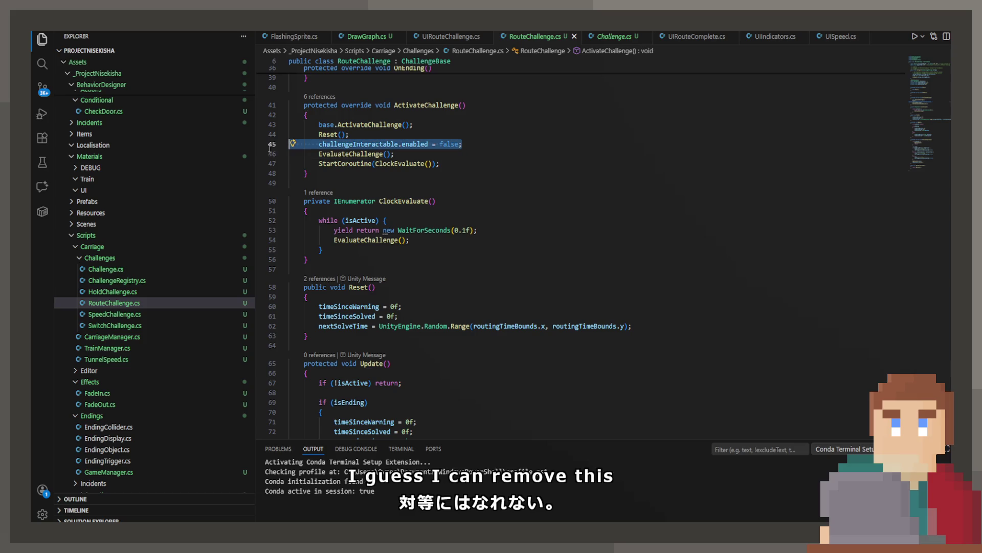
key(BackSpace)
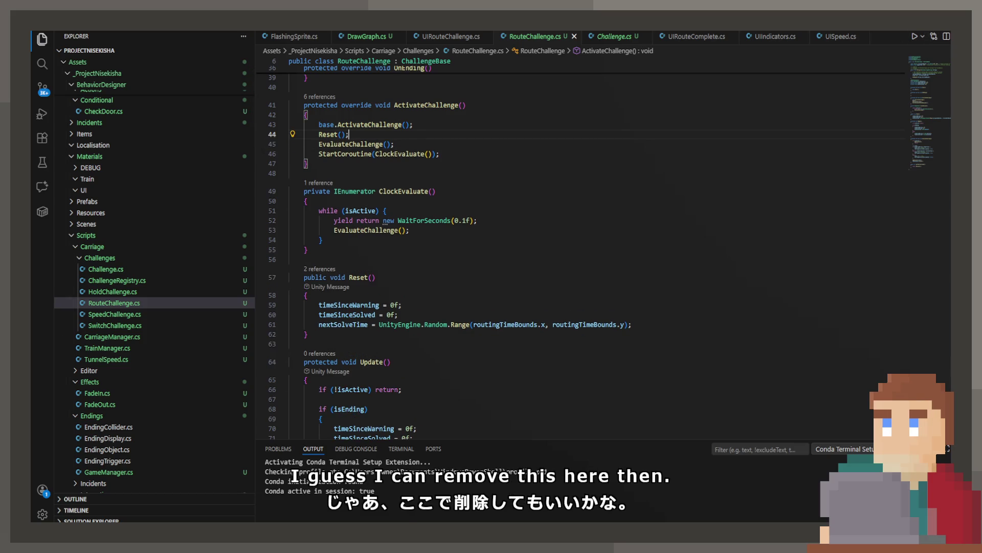
key(alt+Tab)
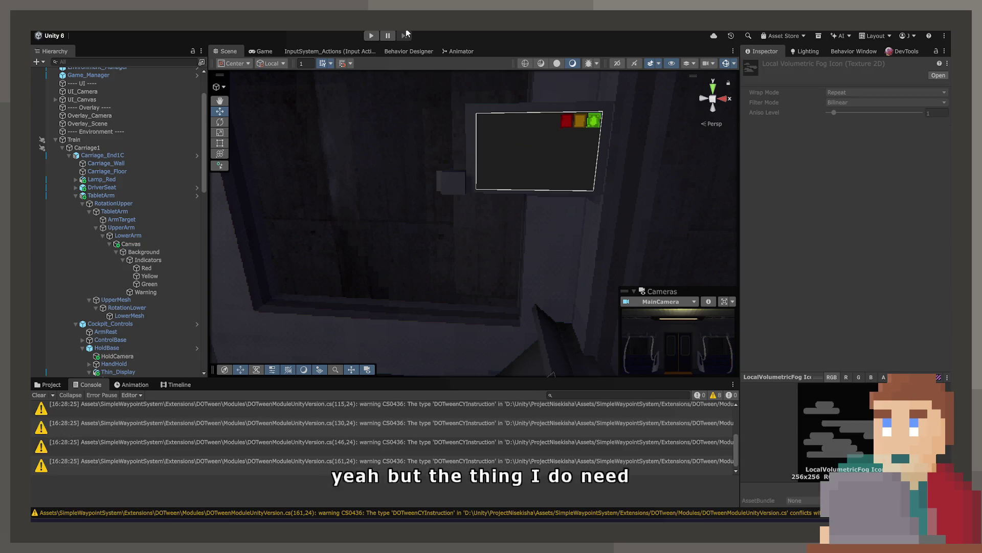
- Start Play mode, maximize the Game view, and walk into the cab to the driver's seat
click(372, 36)
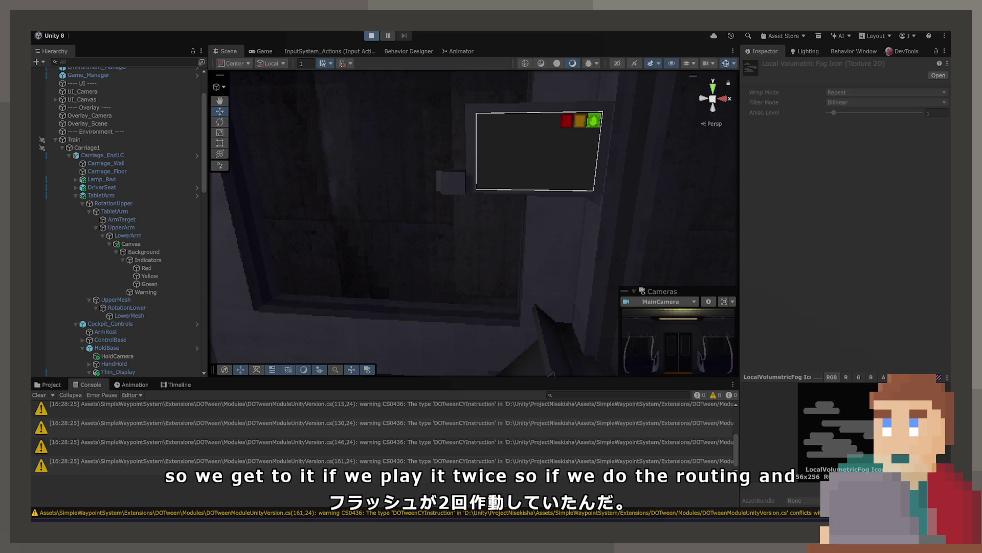
double_click(258, 51)
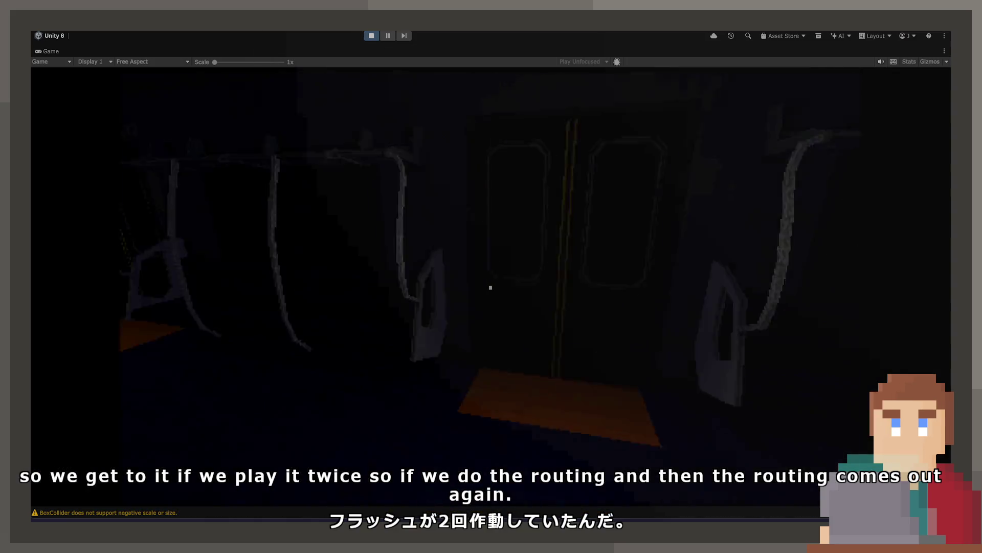
key(w)
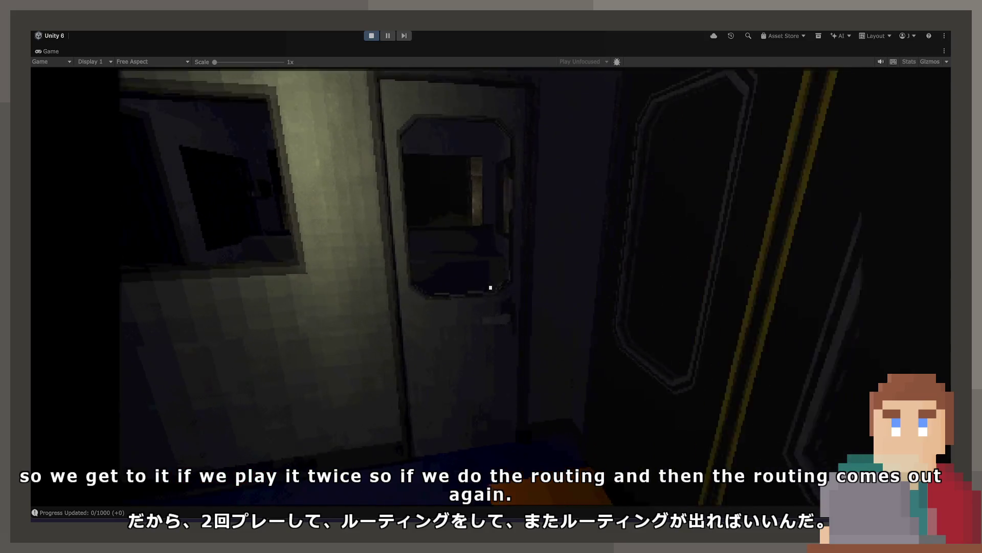
key(e)
key(w)
key(e)
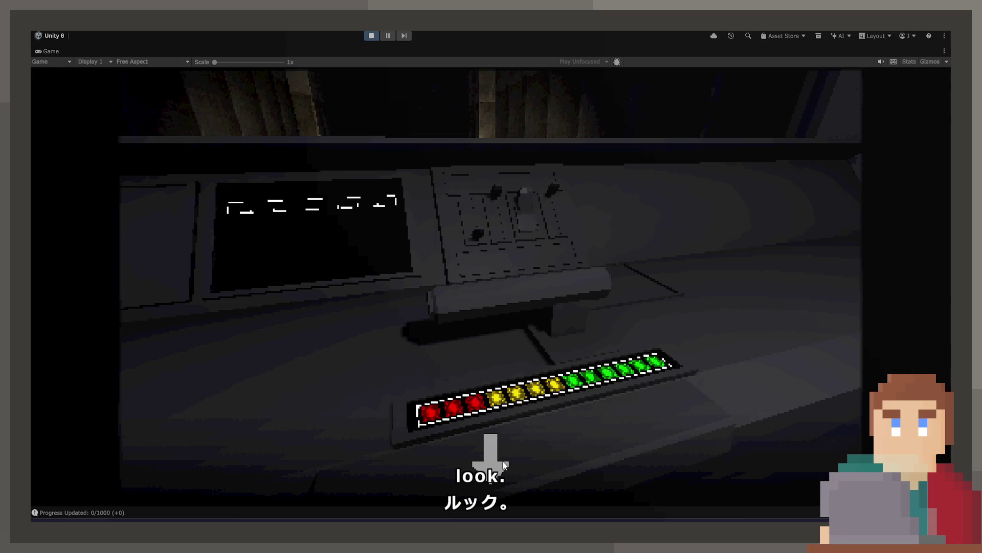
- Turn toward the console and open the route map on the cab monitor
click(504, 465)
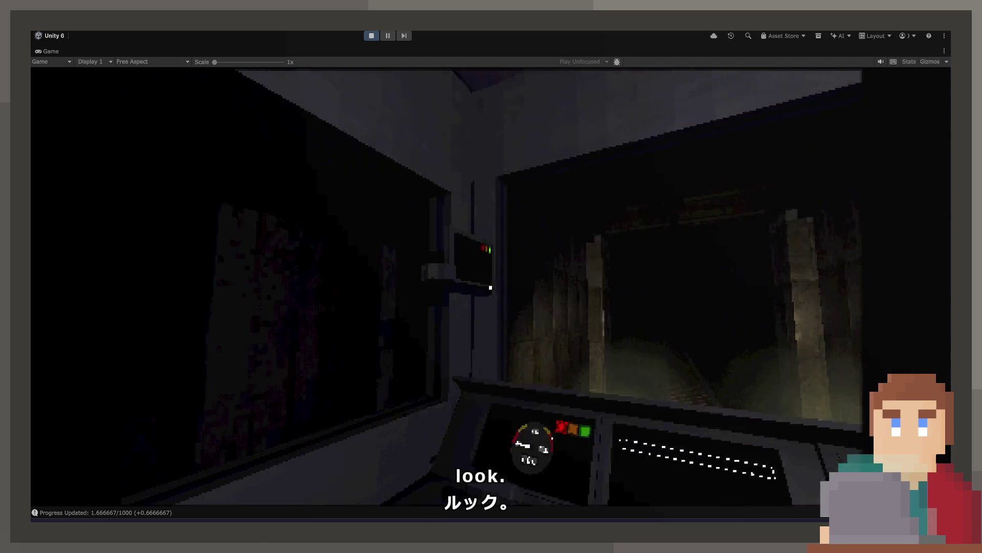
key(Escape)
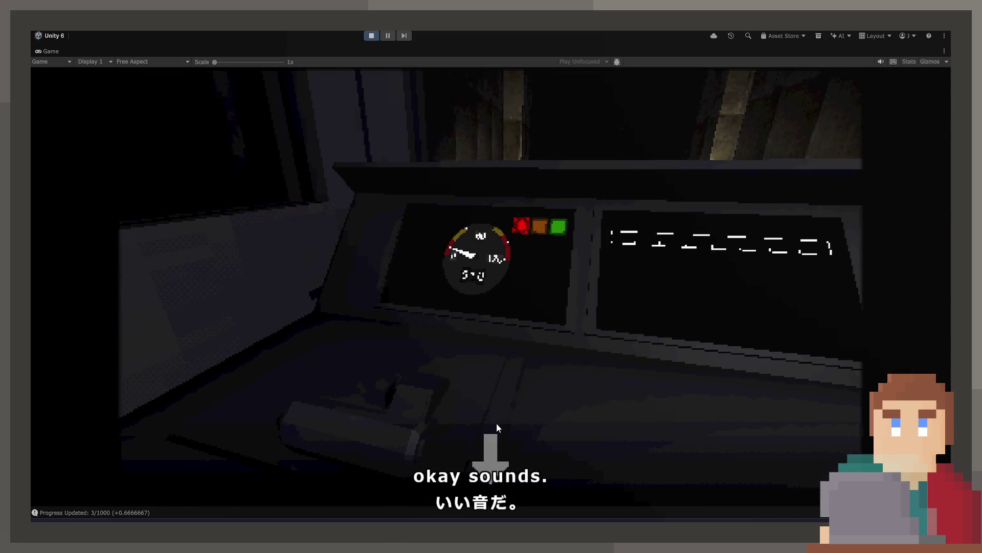
click(500, 450)
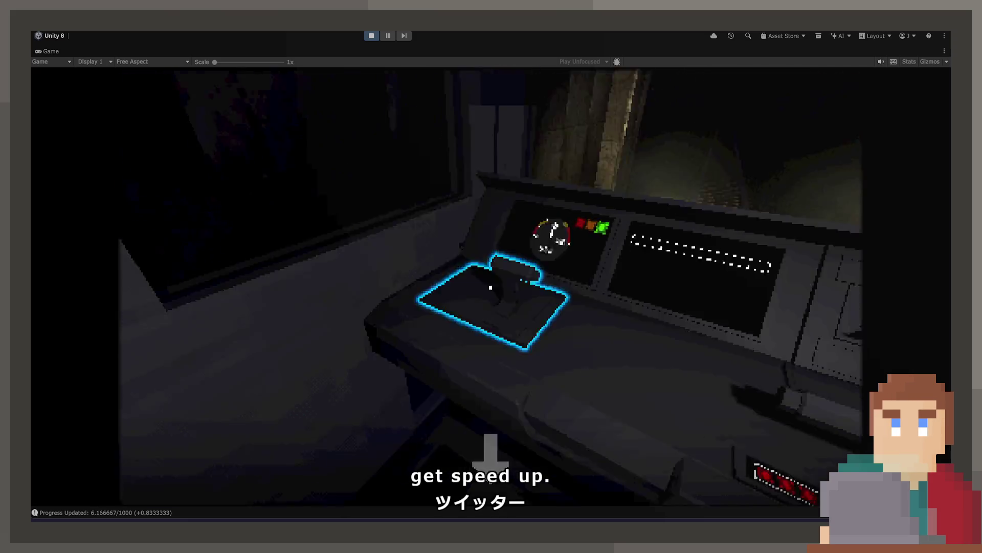
click(490, 287)
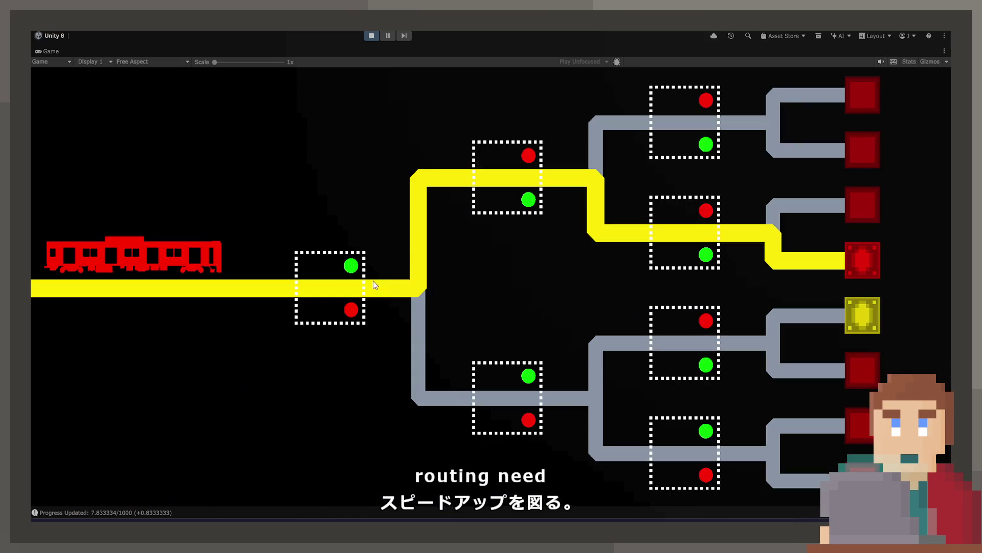
- Flip the track switches to complete the route twice, then close the map back to the cab
click(353, 298)
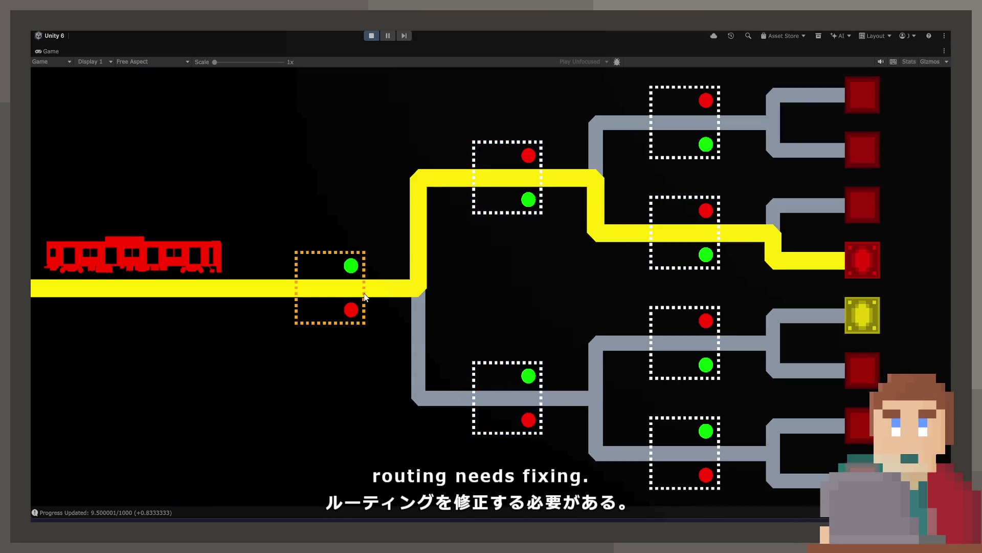
click(655, 342)
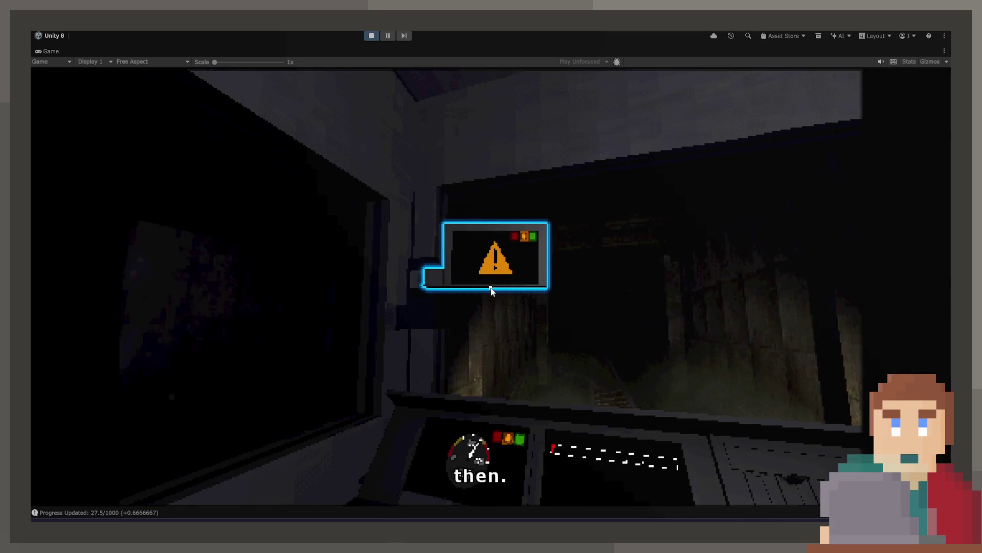
click(491, 290)
click(325, 302)
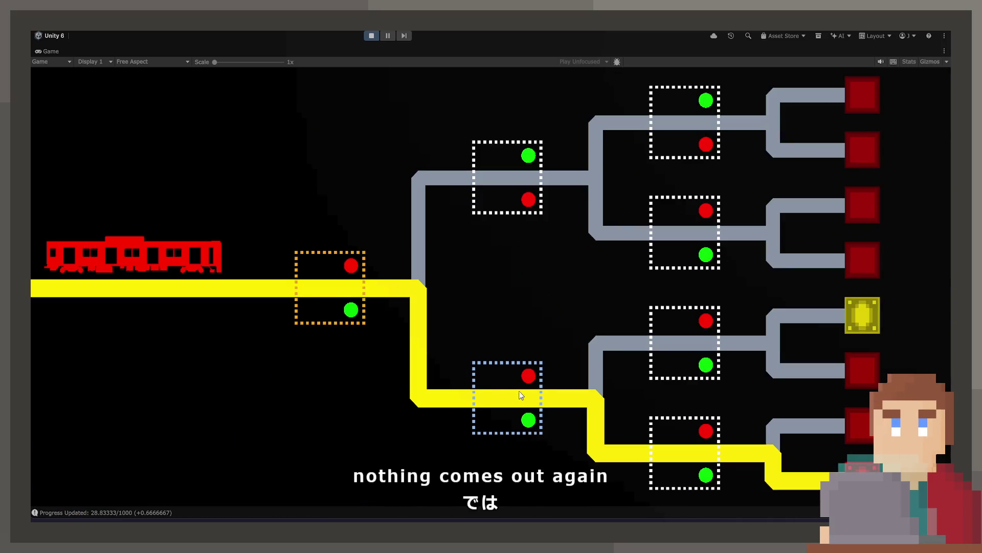
click(507, 398)
click(684, 343)
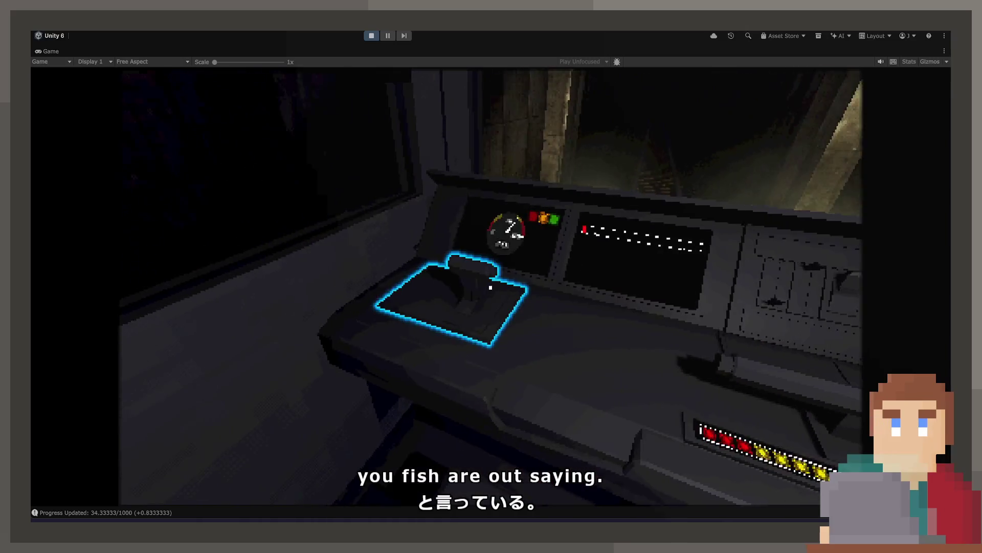
click(490, 286)
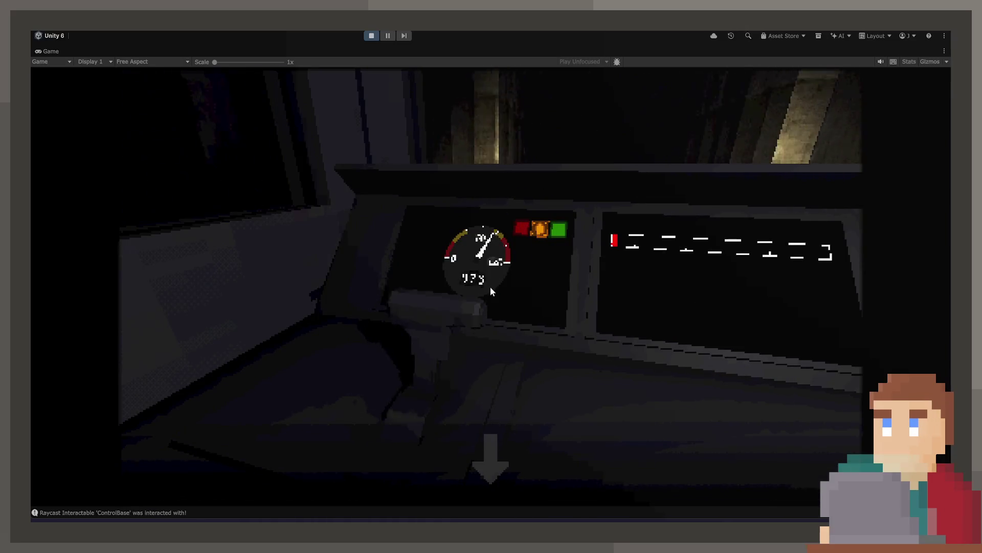
click(493, 455)
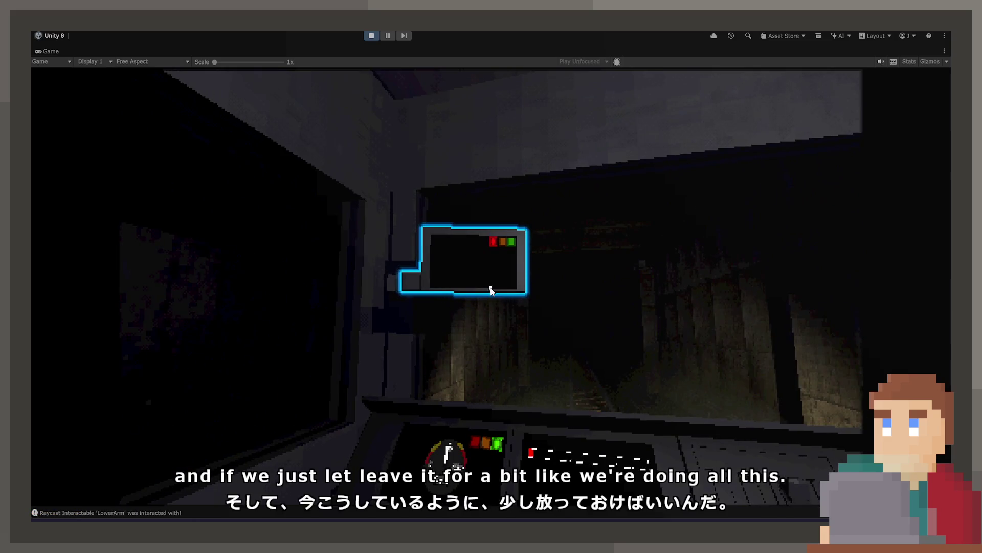
- Flip the switches on the tablet's route map to complete two routes in a row
click(491, 285)
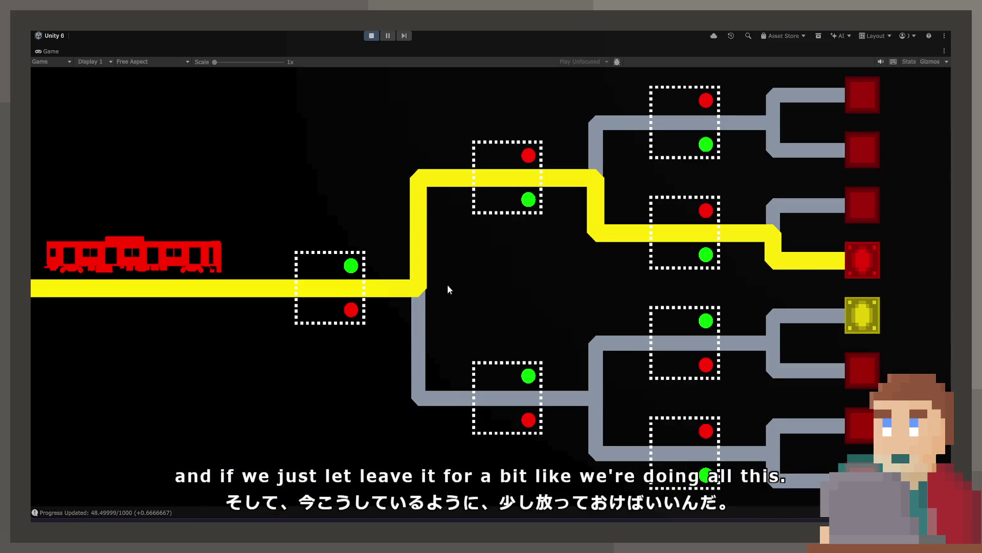
click(355, 289)
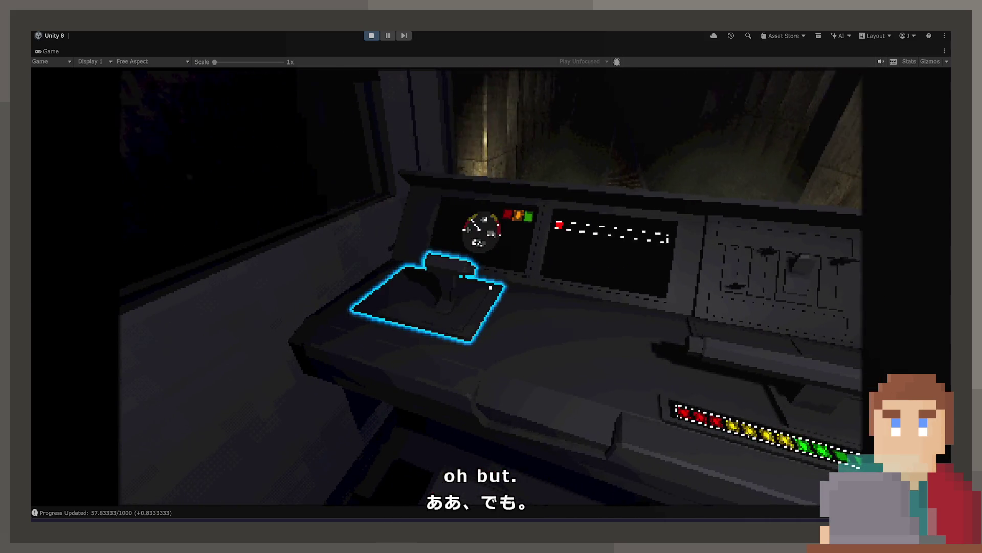
click(490, 286)
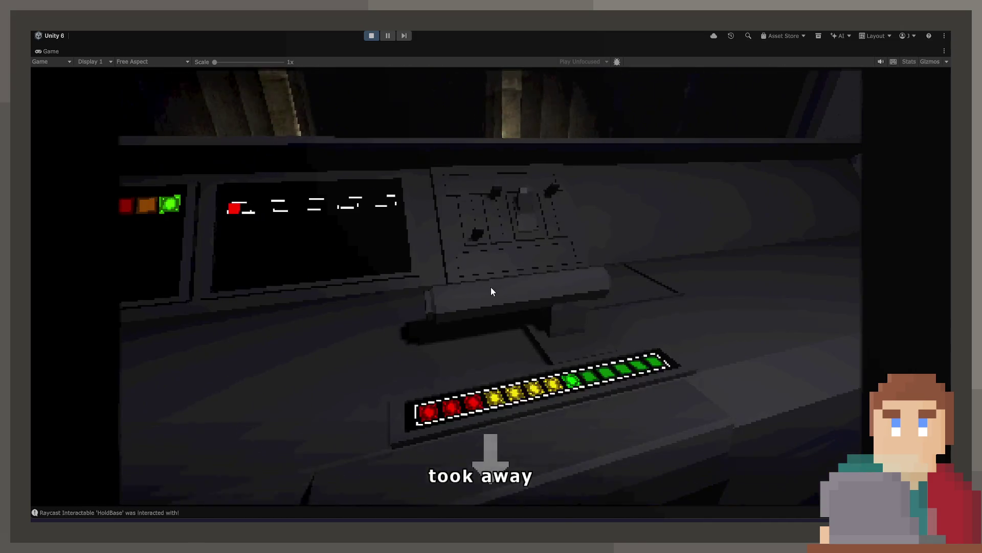
click(485, 454)
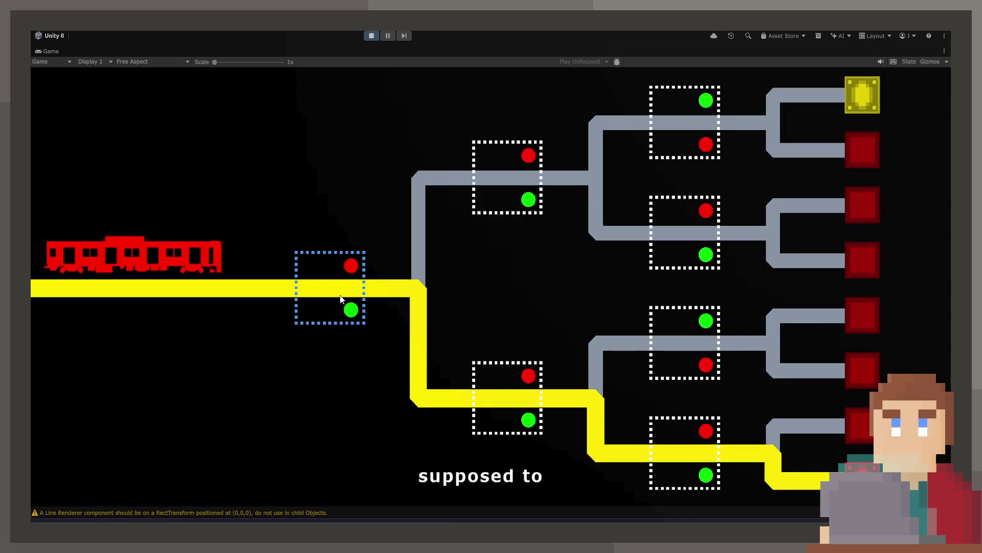
click(342, 299)
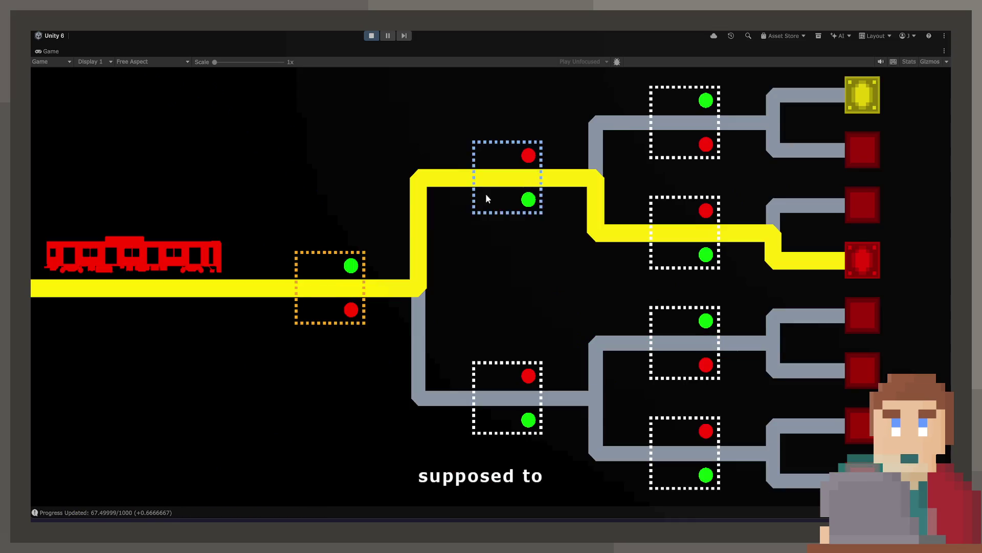
click(487, 198)
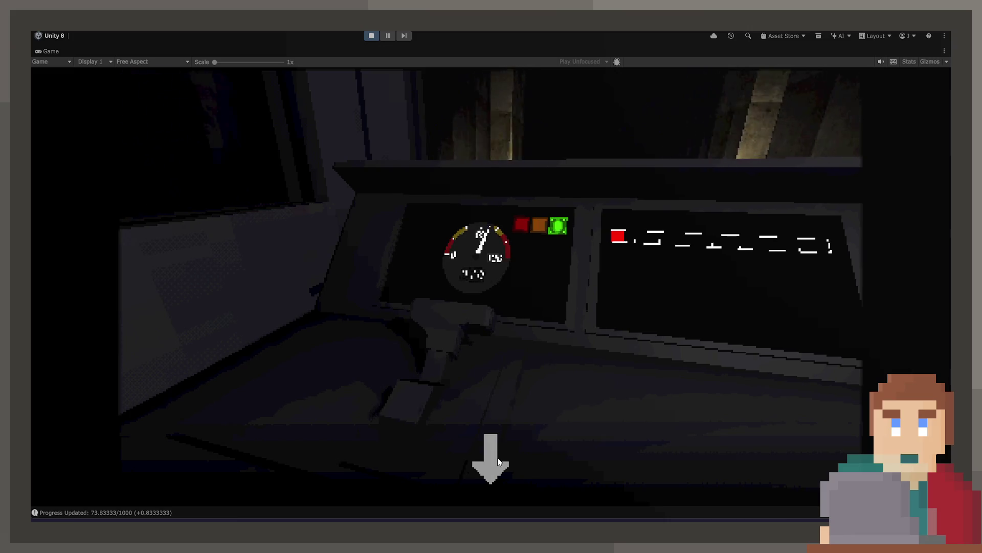
- Route the next train upward through the junctions to the first output until Routing Complete shows
click(497, 457)
click(490, 287)
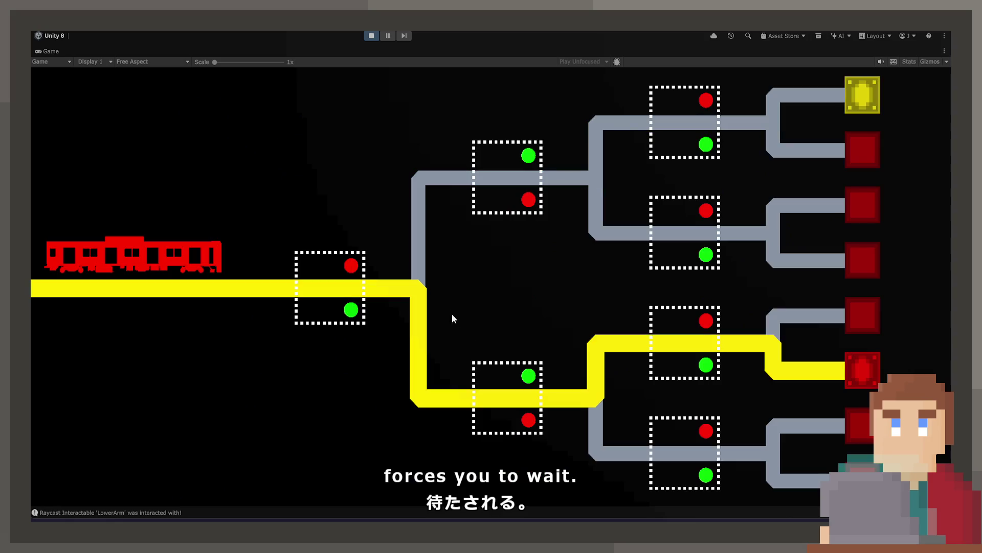
click(385, 263)
click(607, 158)
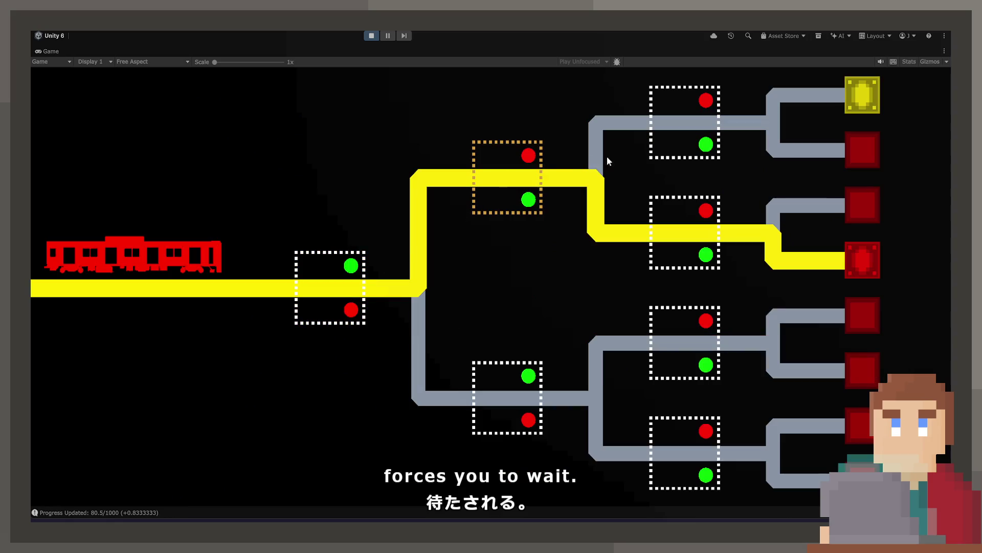
click(595, 158)
click(775, 128)
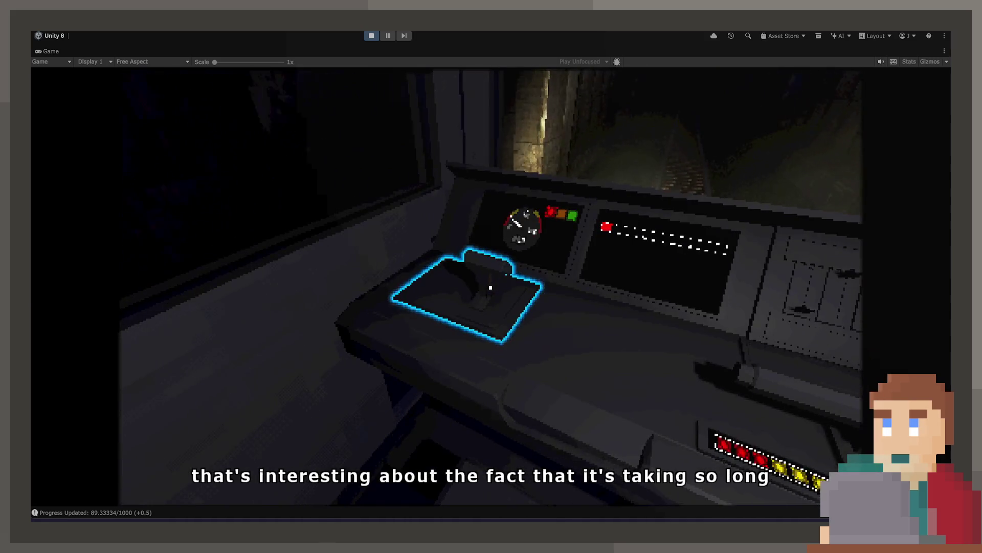
- Open the track-switch map and flip the last junction to finish the current route
click(490, 288)
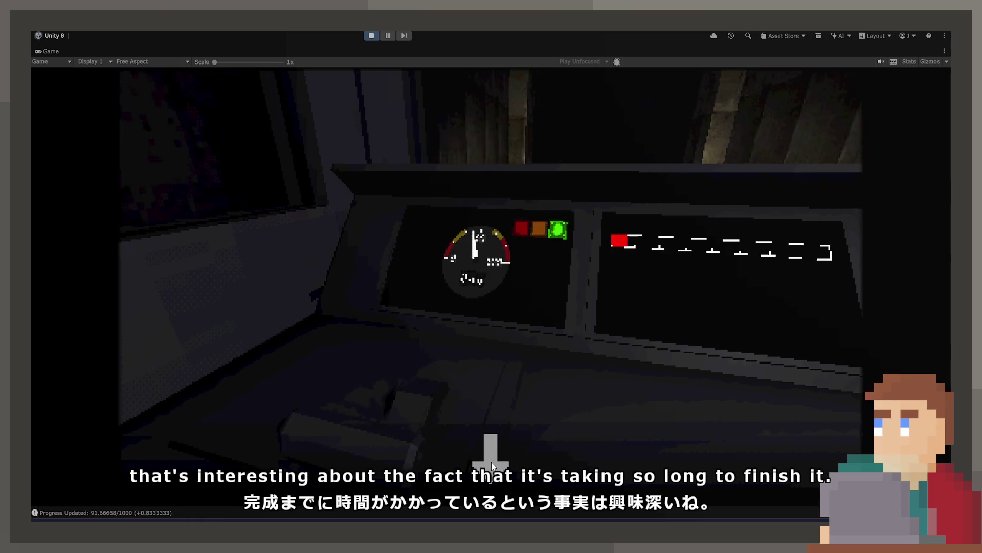
click(490, 476)
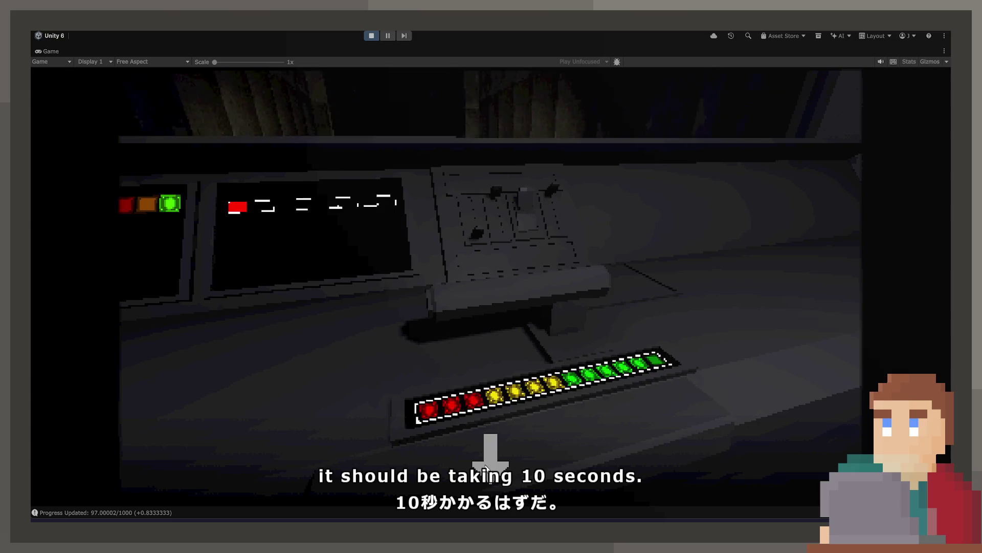
click(487, 465)
click(491, 288)
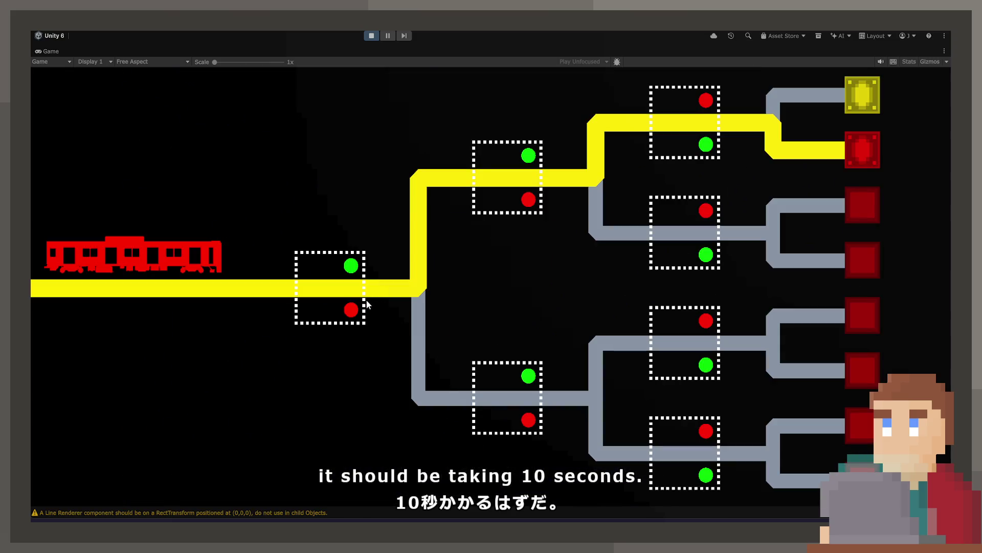
click(660, 146)
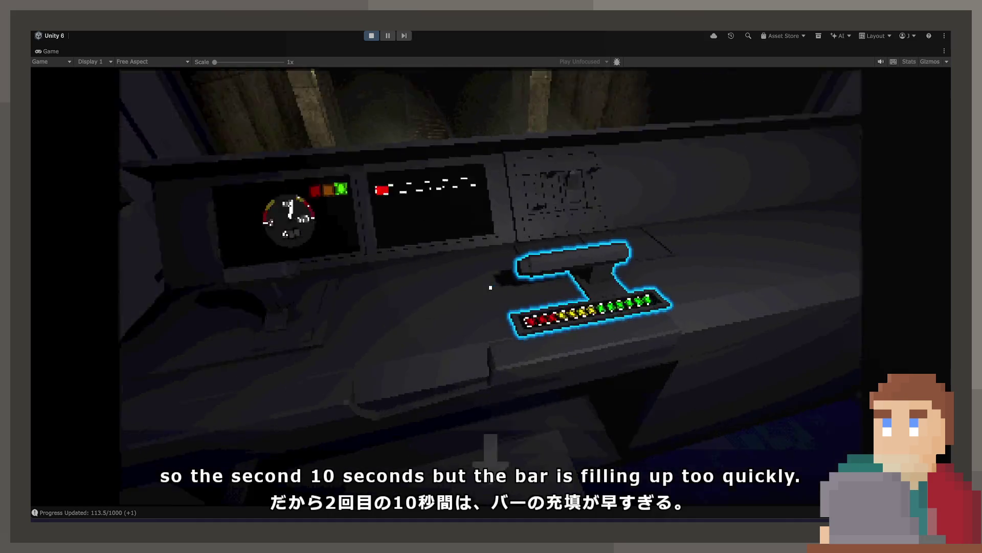
- Switch the next route on the tablet map to the lower exit
click(491, 281)
click(491, 289)
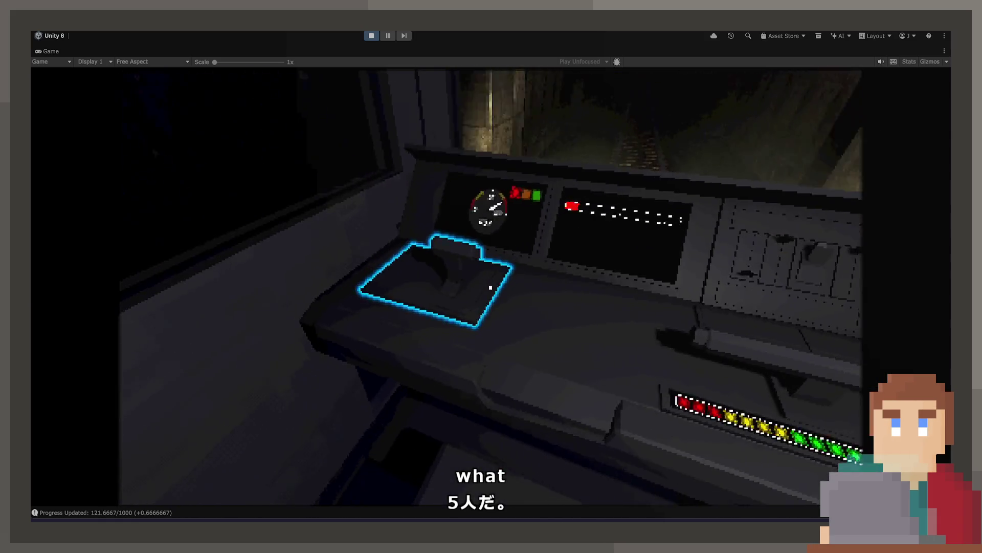
click(490, 286)
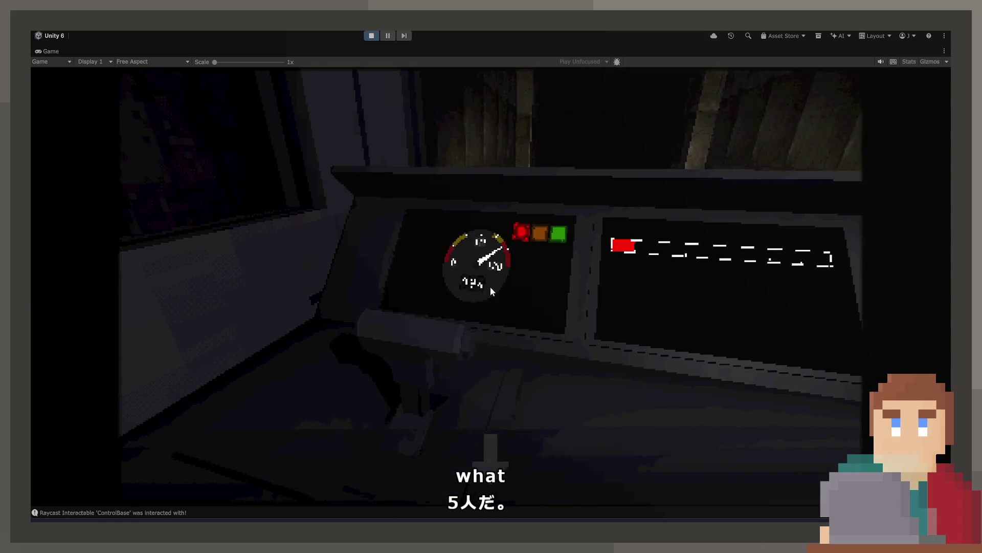
click(483, 433)
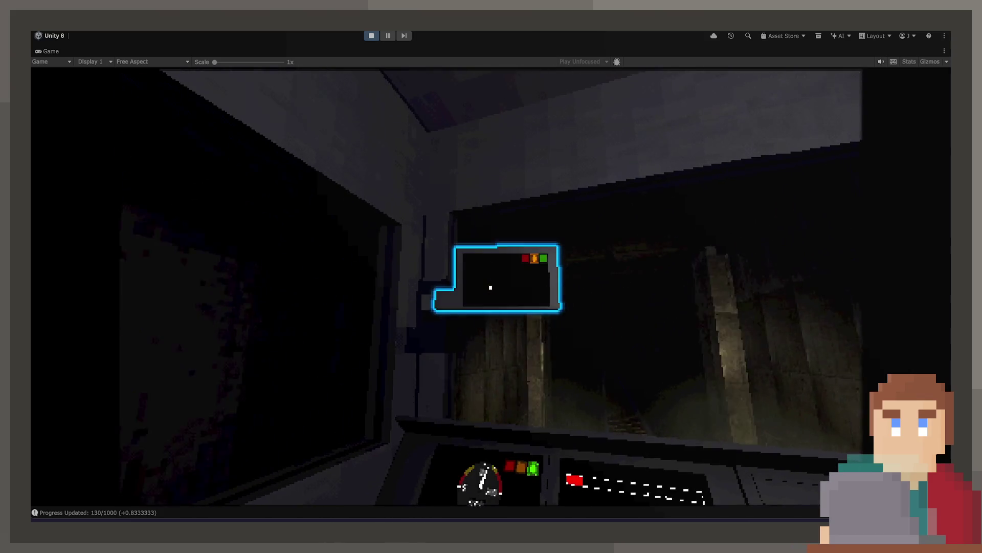
click(490, 286)
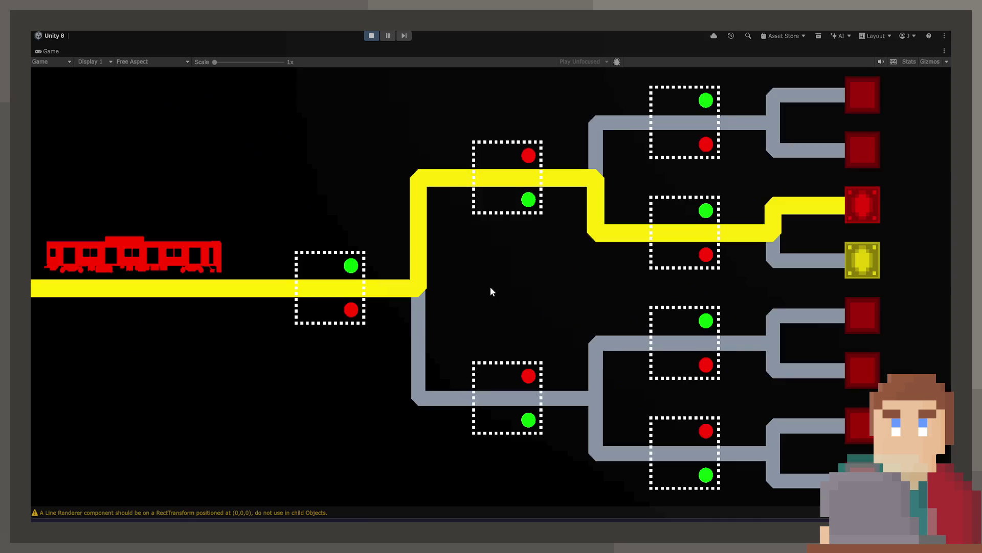
click(717, 236)
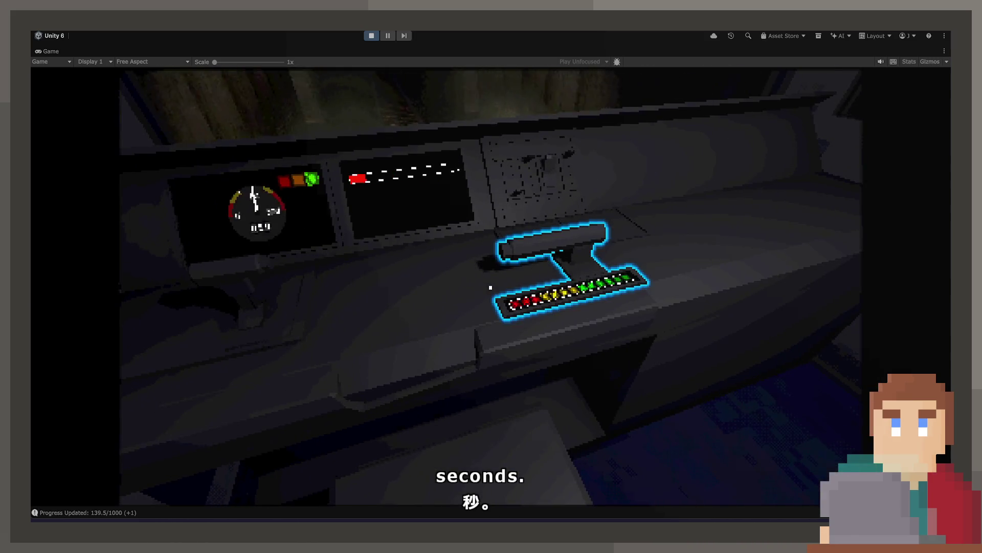
- Check the LED progress bar and gauges, flip the junction to the target block, then stop Play mode
click(490, 287)
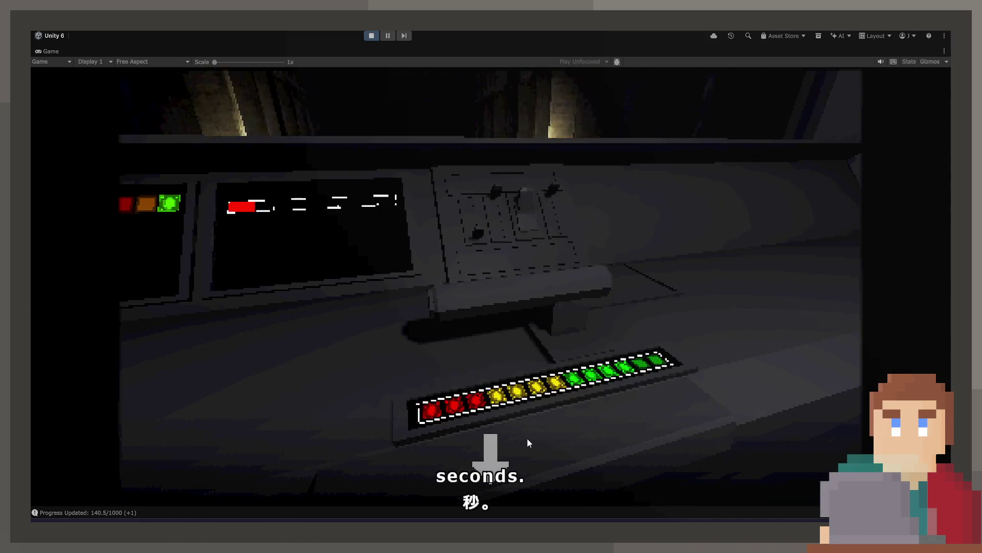
click(514, 453)
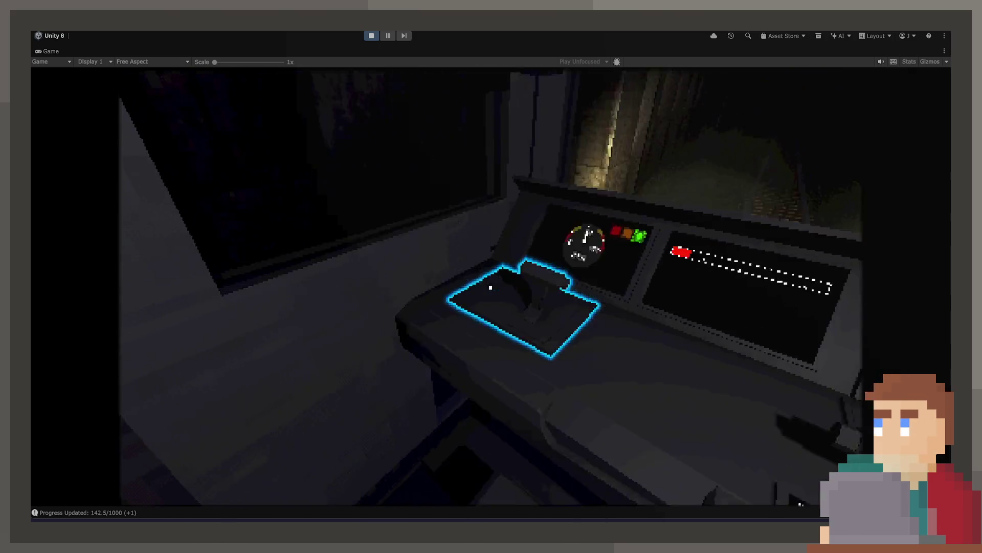
click(492, 287)
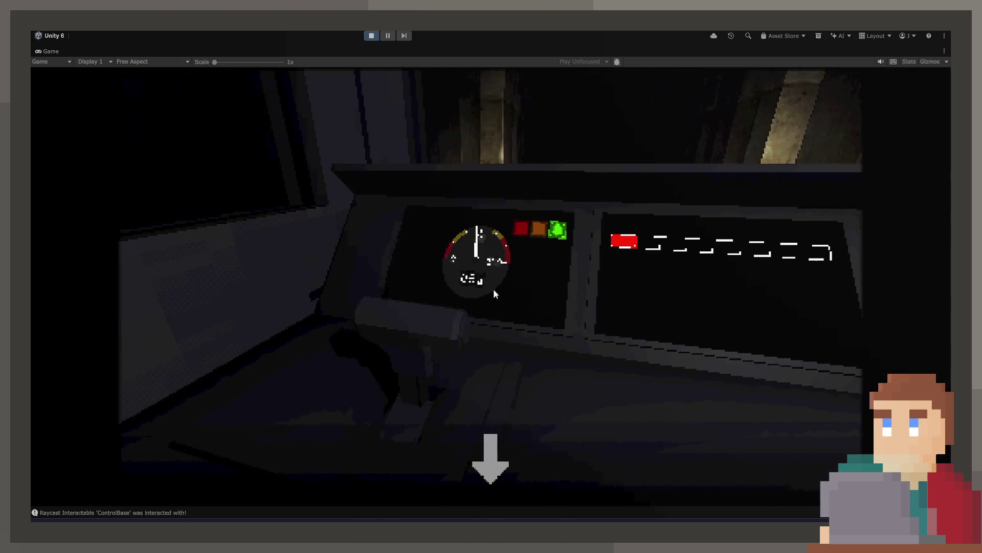
click(522, 459)
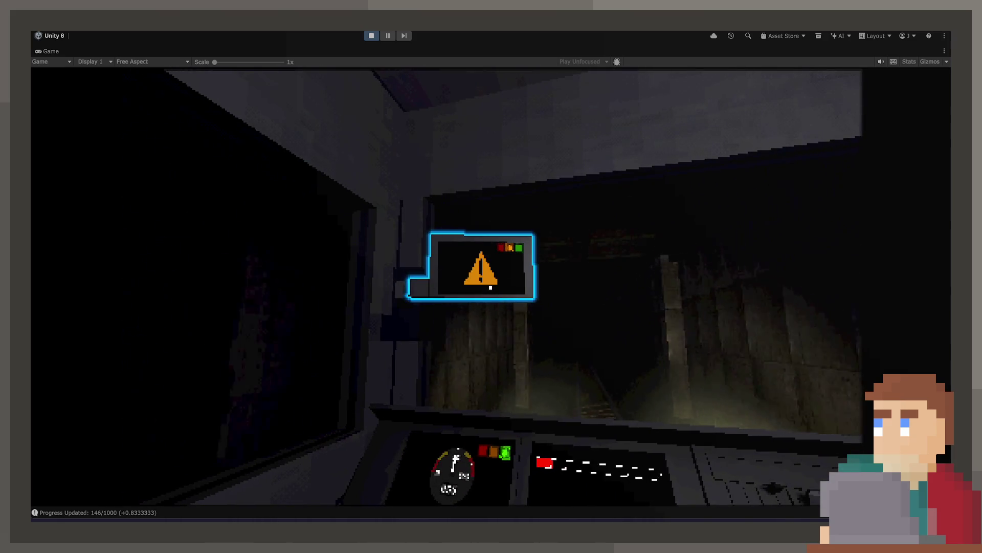
click(489, 285)
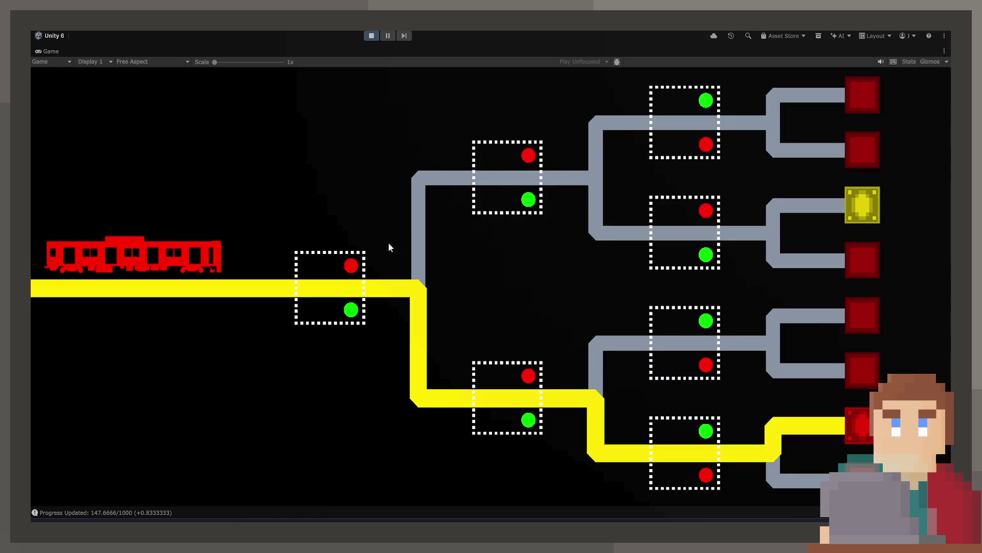
click(712, 242)
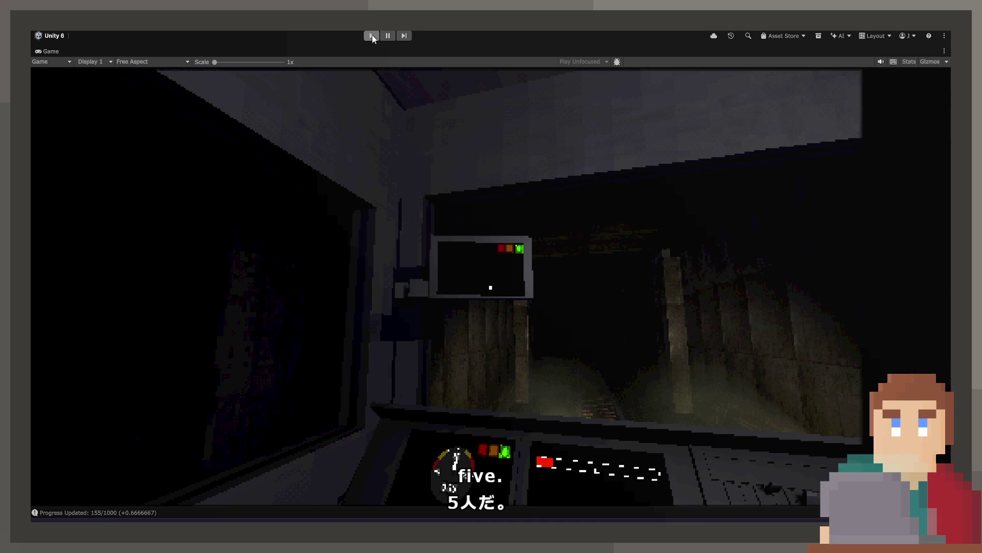
click(373, 35)
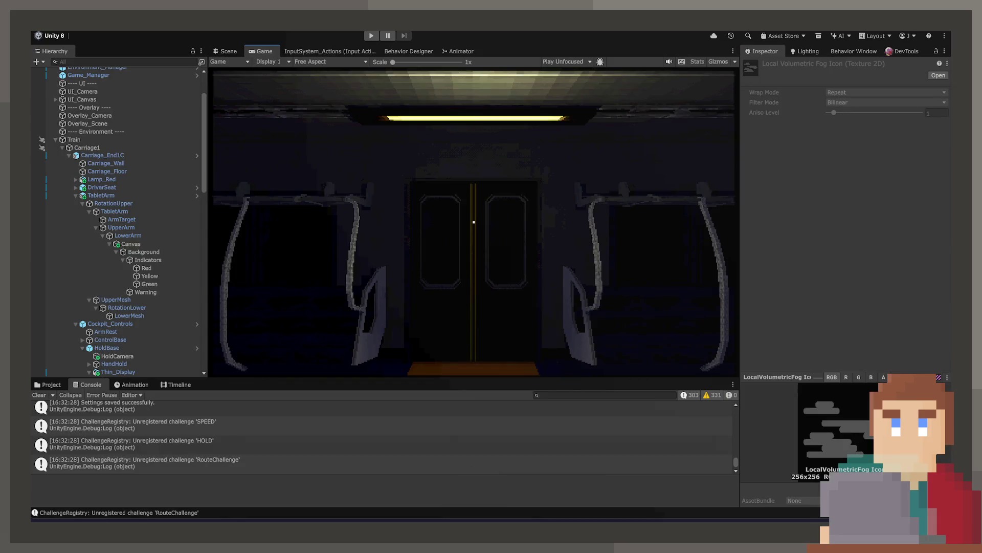
- In VS Code, close UIIndicators.cs and the untitled file, then bring up UIRouteComplete.cs
key(alt+Tab)
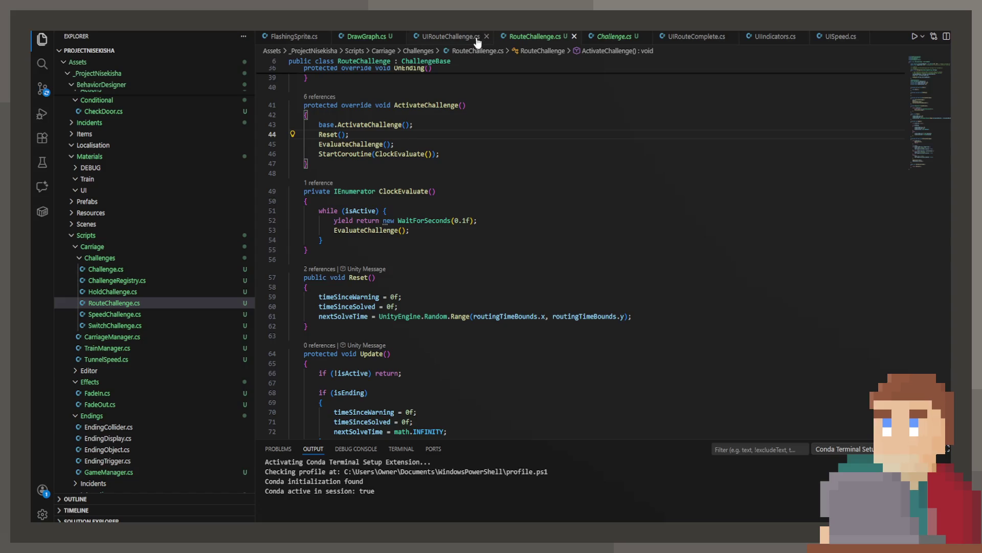
click(424, 45)
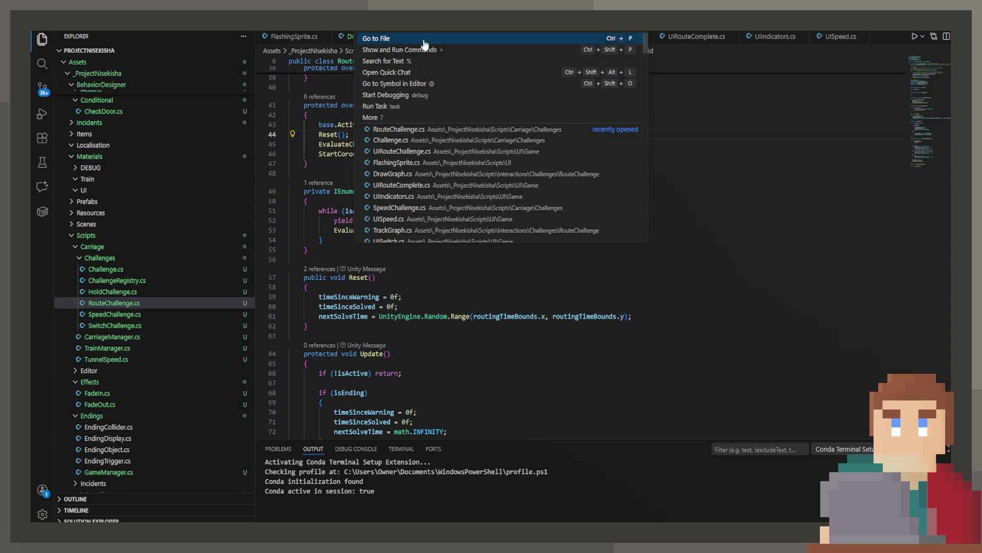
click(352, 36)
click(467, 36)
click(696, 36)
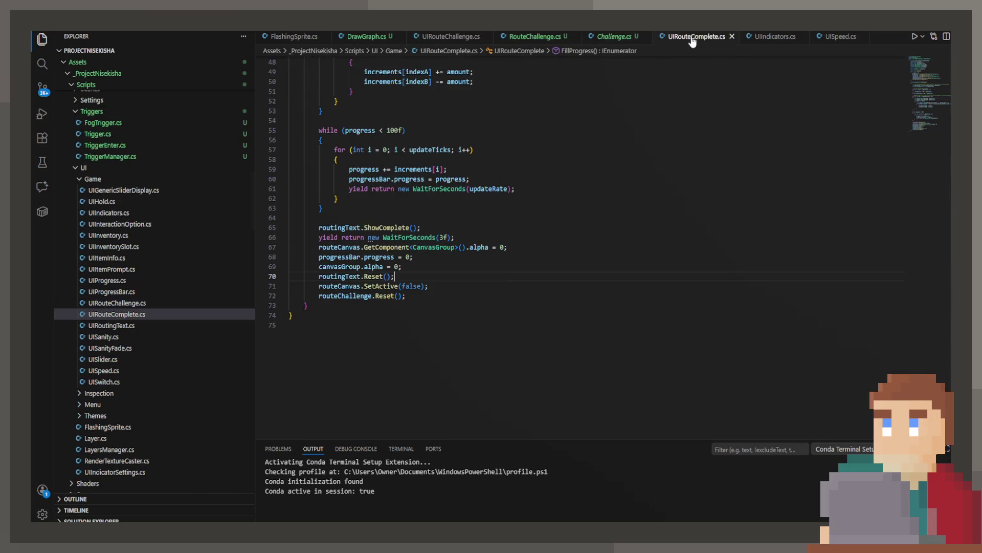
click(770, 37)
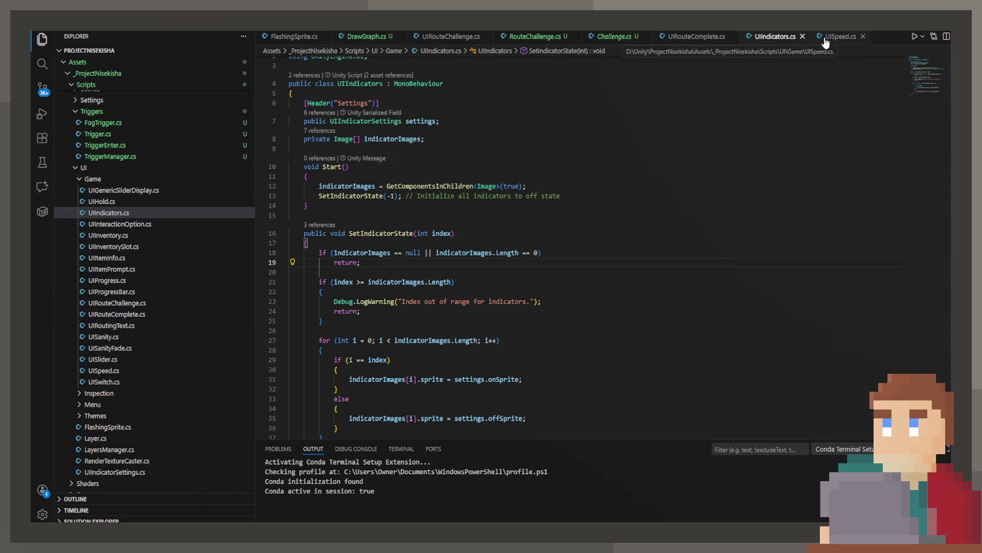
double_click(802, 37)
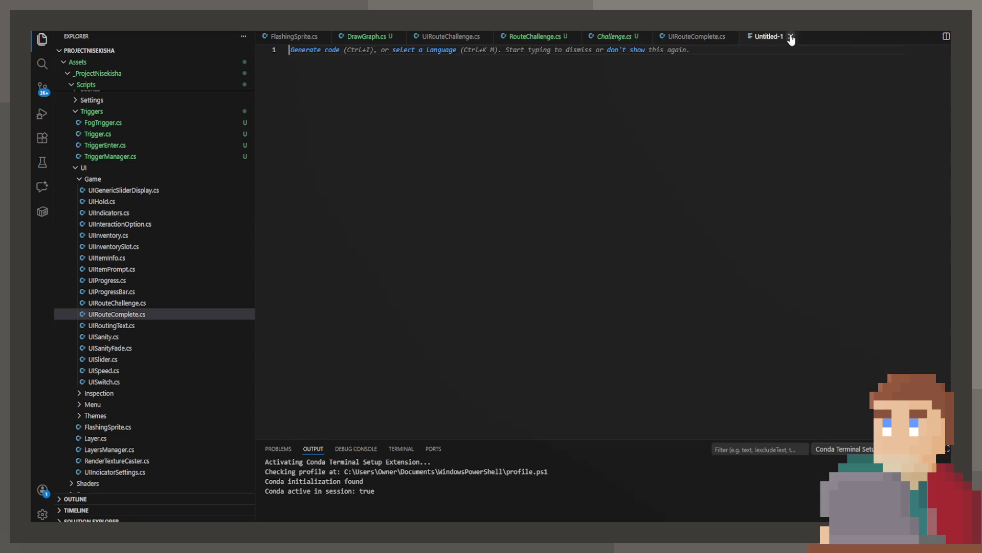
click(791, 37)
click(447, 36)
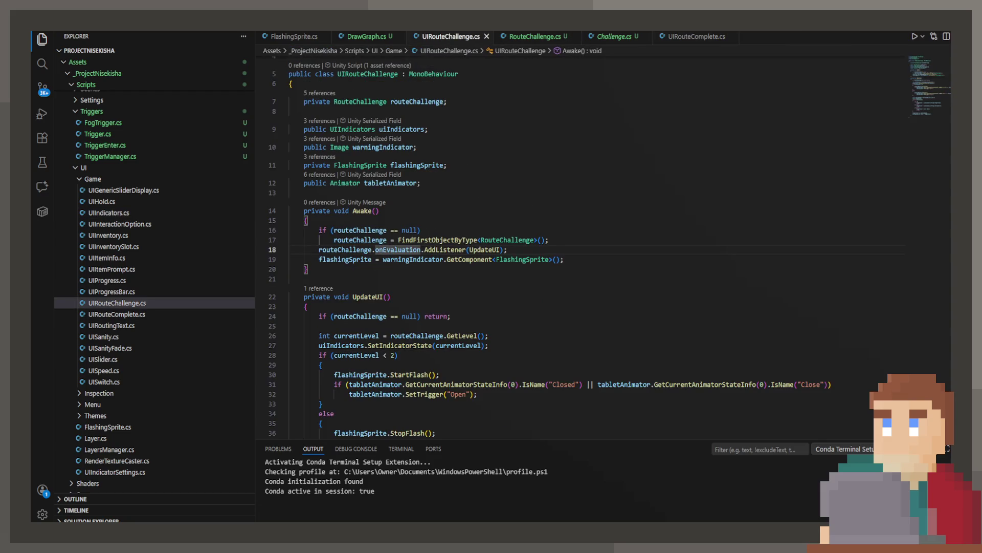
click(722, 36)
scroll(553, 282, up, 3)
scroll(553, 284, down, 3)
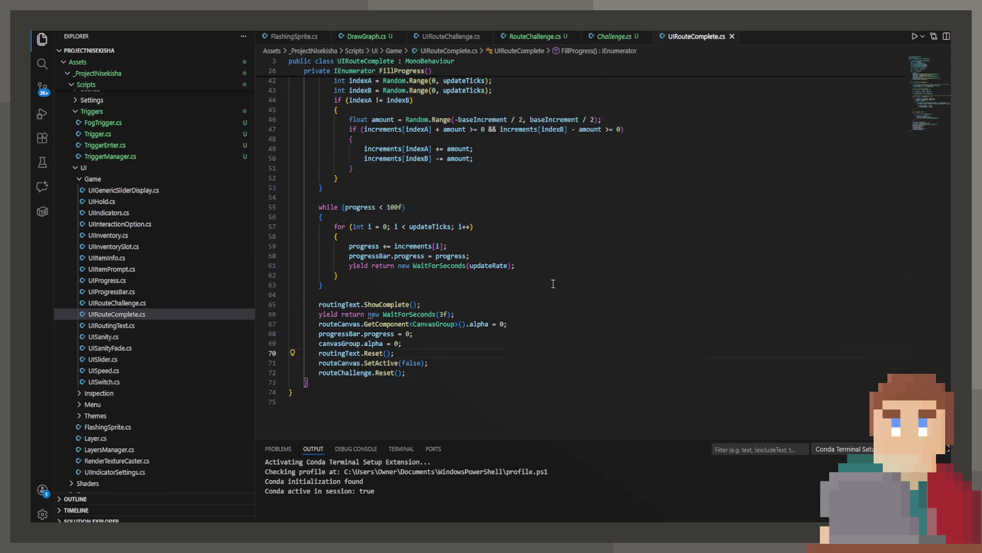
scroll(532, 266, up, 3)
scroll(508, 230, up, 1)
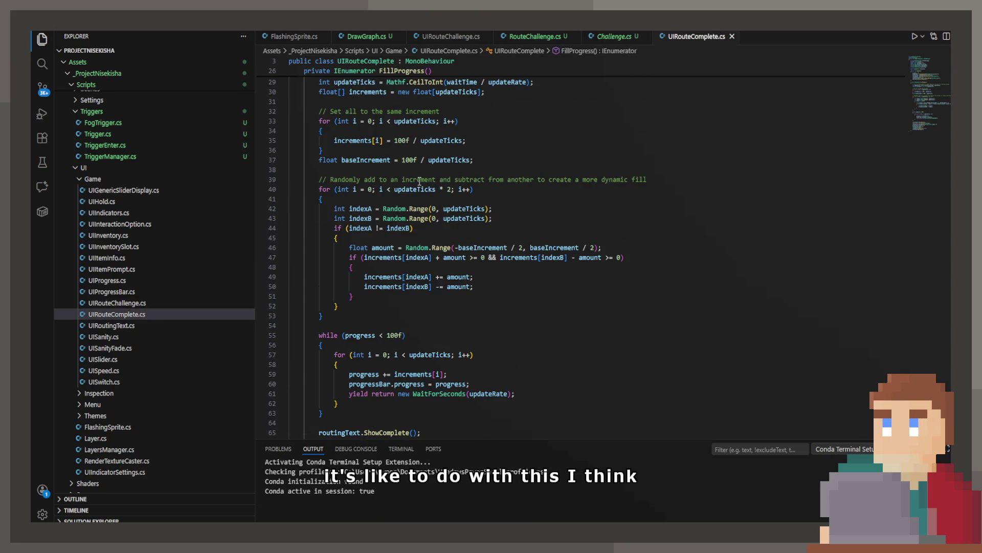
- Delete '* 2' from the line 40 loop bound and add a blank line after indexB
click(436, 190)
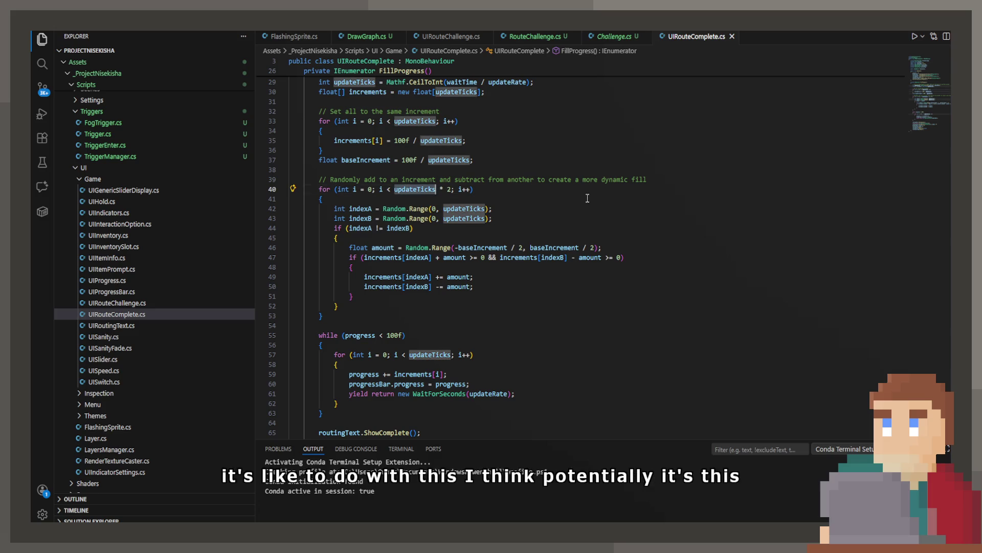
mouse_move(420, 187)
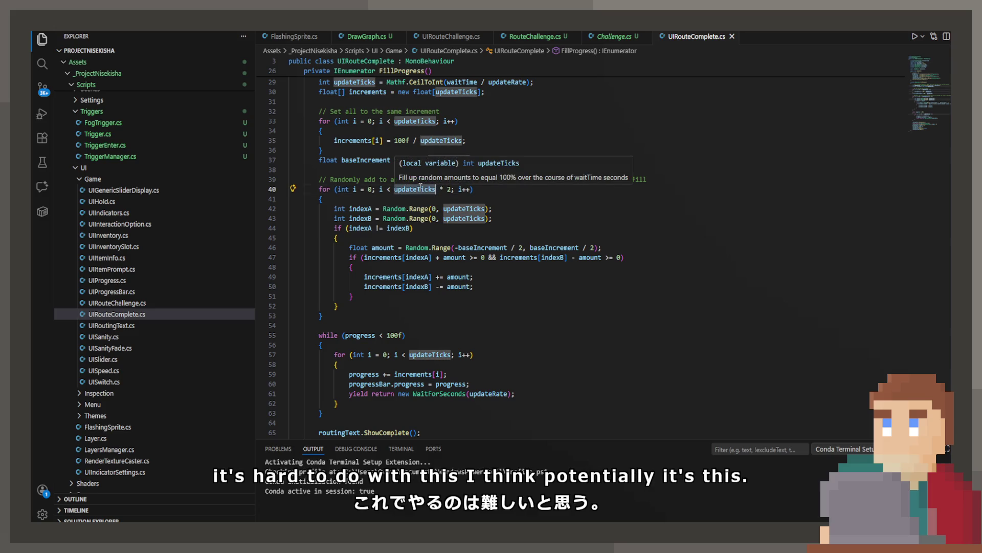
click(500, 201)
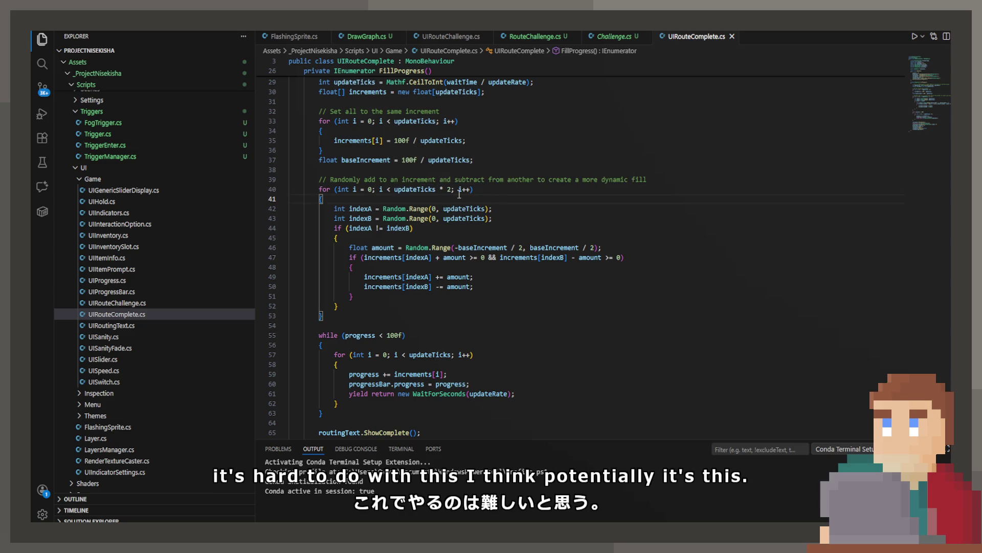
key(BackSpace)
key(BackSpace)
key(BackSpace)
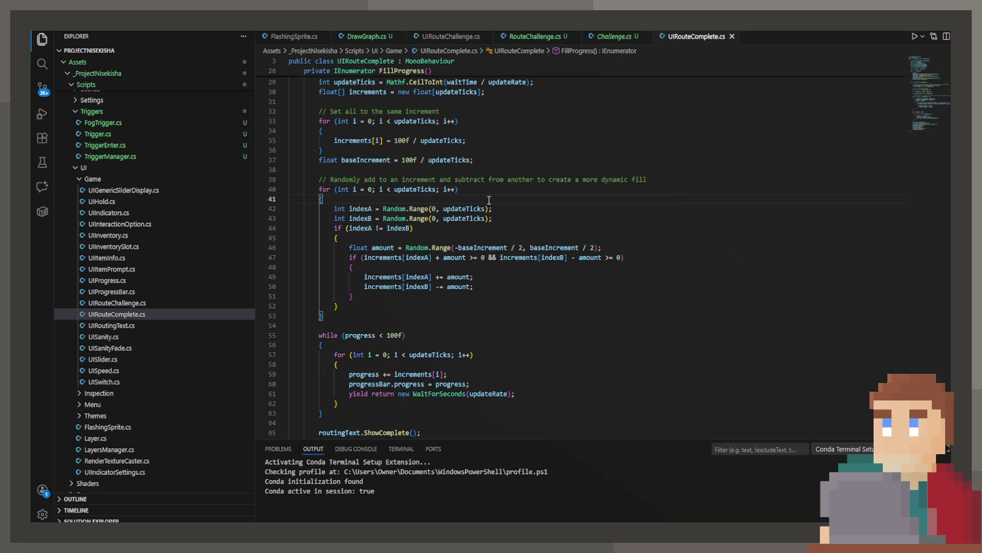
mouse_move(461, 205)
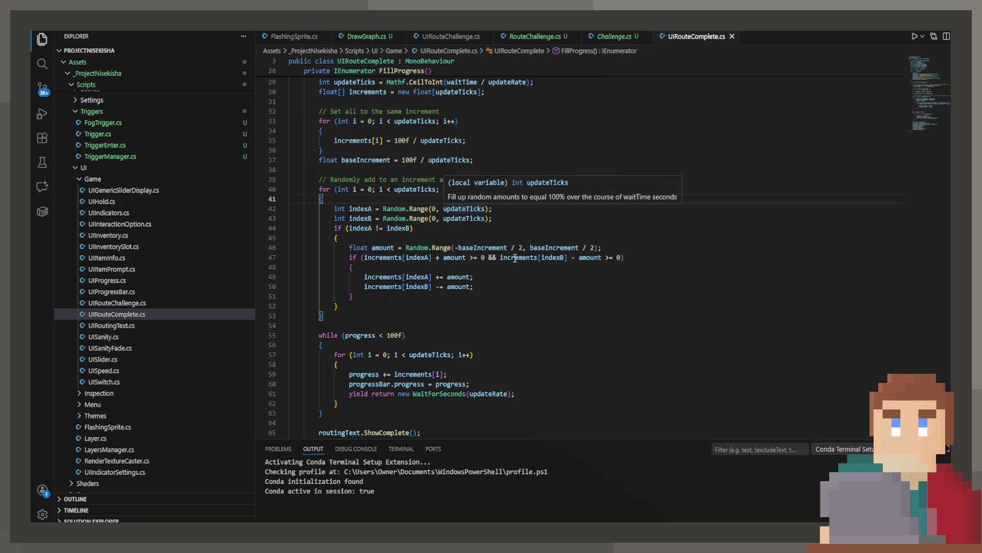
click(511, 221)
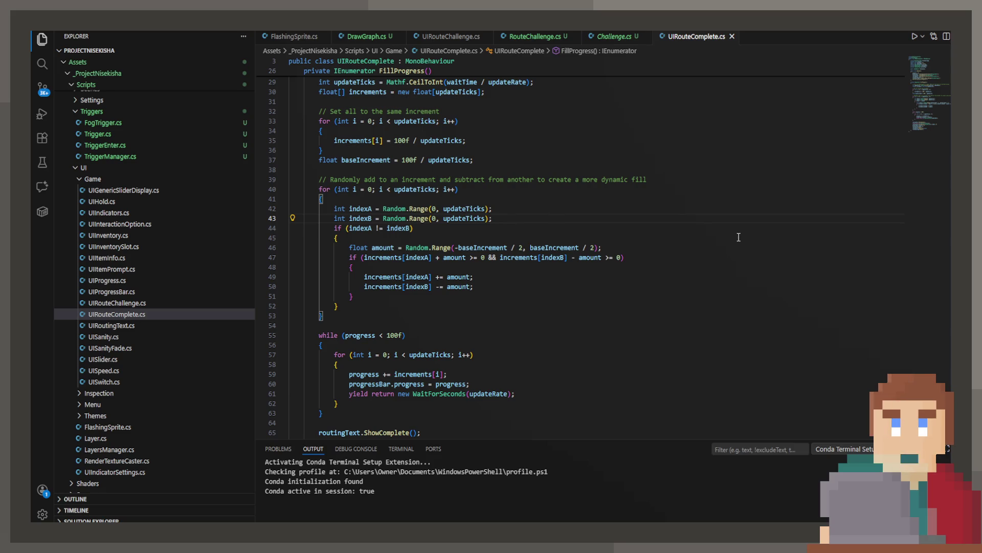
key(Return)
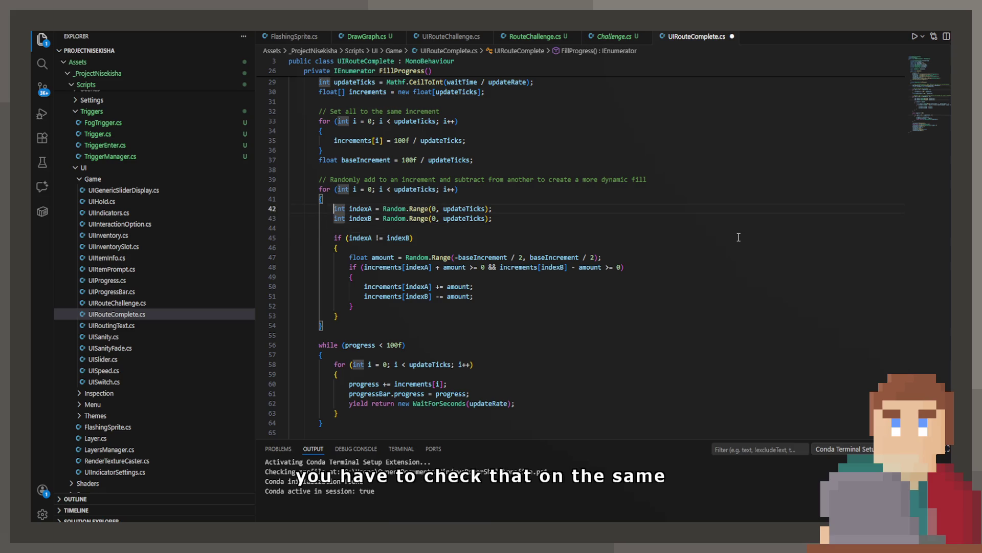
- Replace the random initial values of indexA and indexB with 0
key(ctrl+shift+Return)
key(ctrl+z)
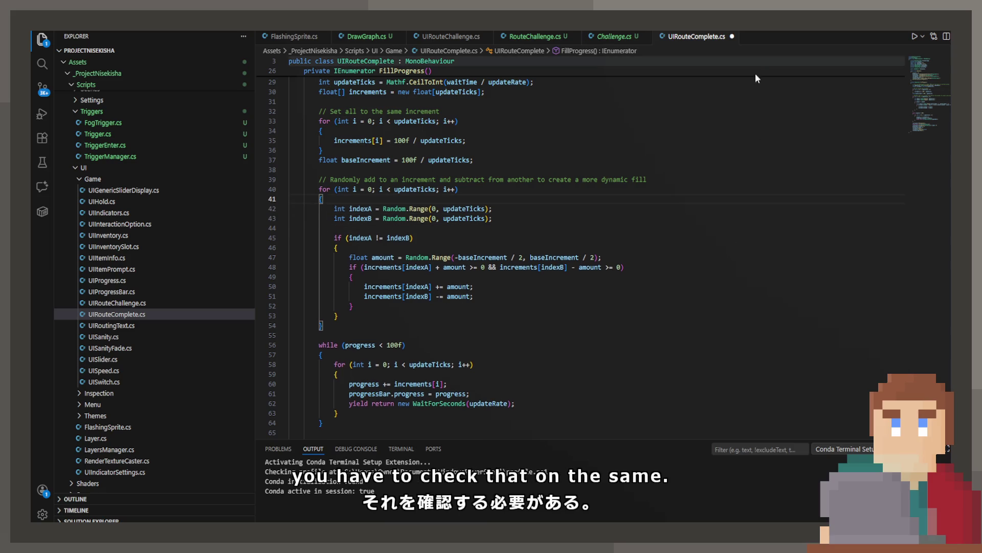
drag(514, 218, 414, 218)
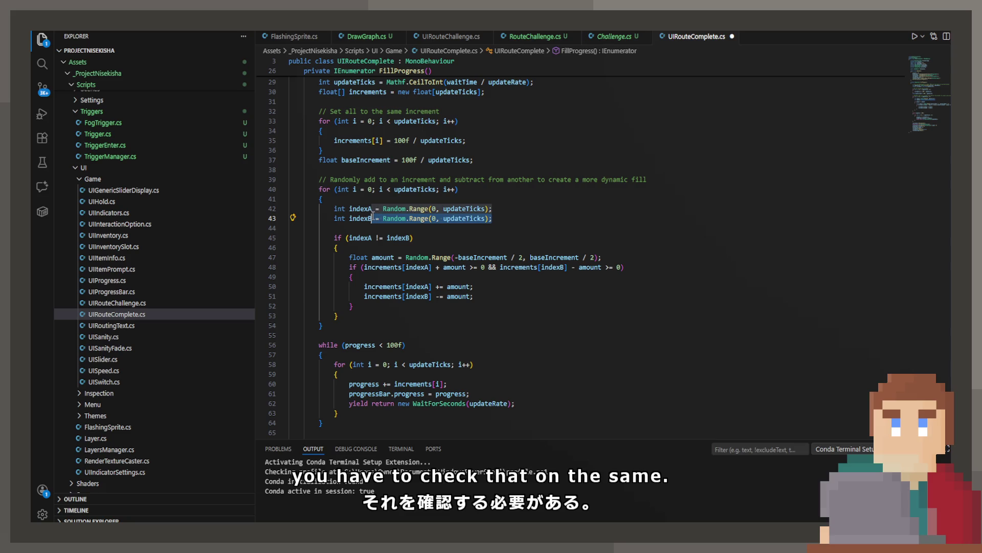
key(BackSpace)
key(BackSpace)
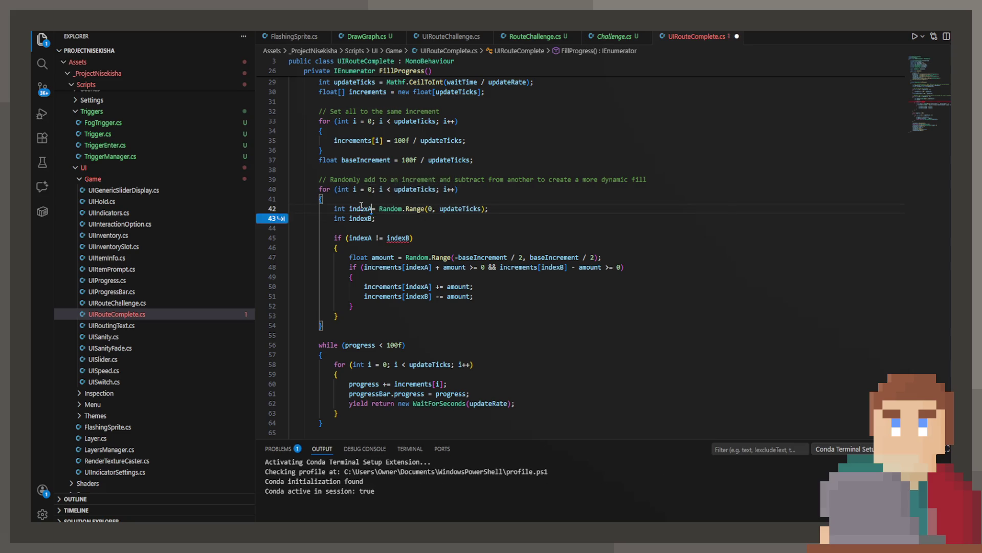
key(shift+End)
key(BackSpace)
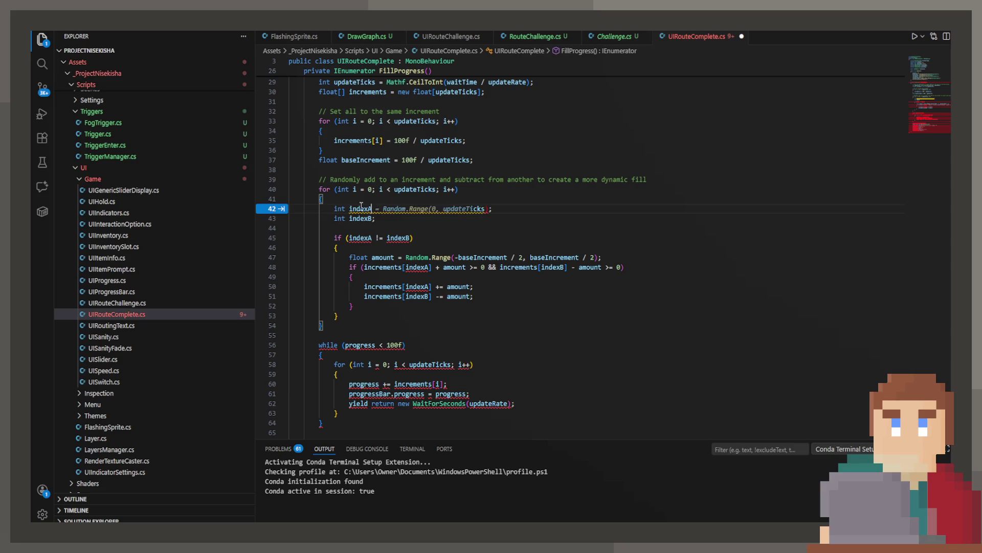
text(;)
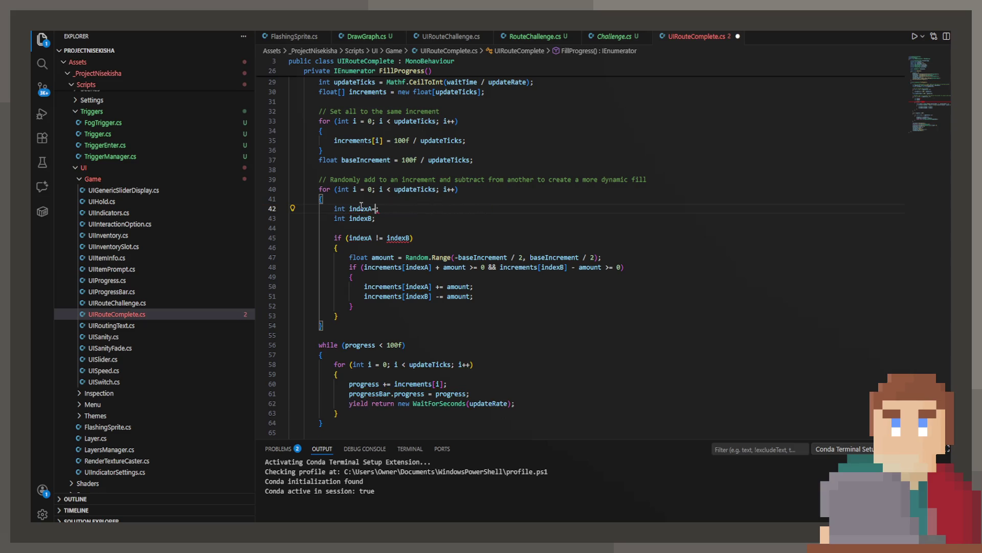
key(Down)
key(BackSpace)
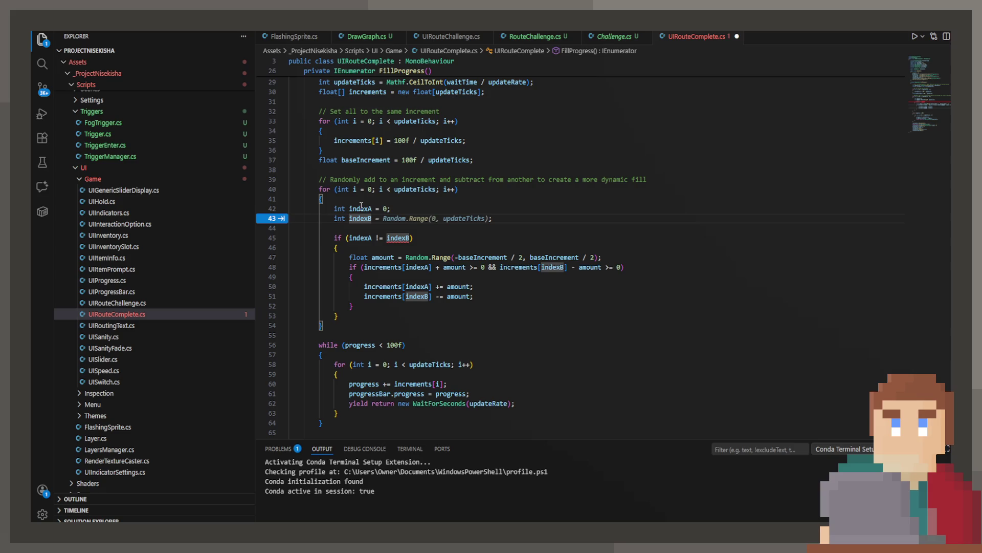
text(0;)
key(Return)
key(Return)
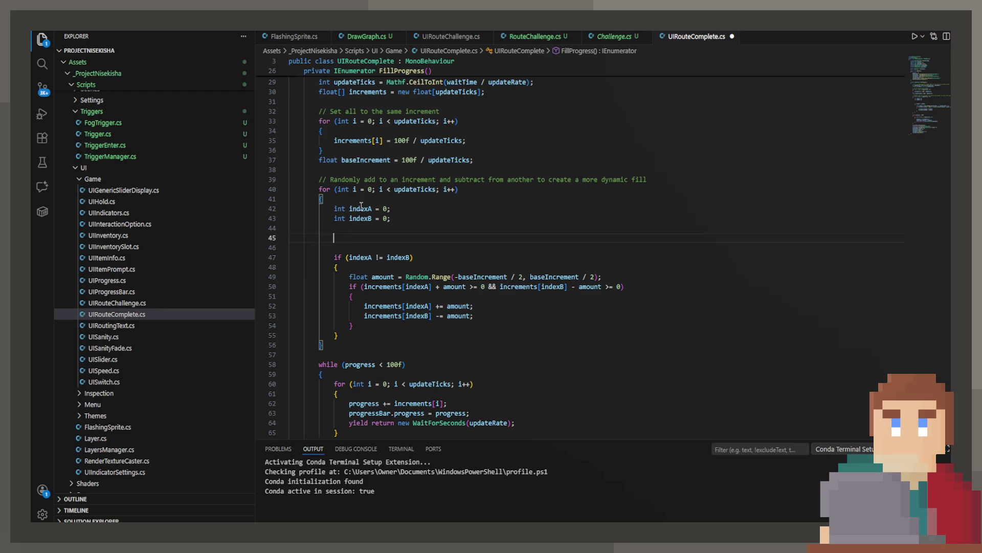
- Accept the suggested while (indexA == indexB) loop that re-rolls both indices
key(Tab)
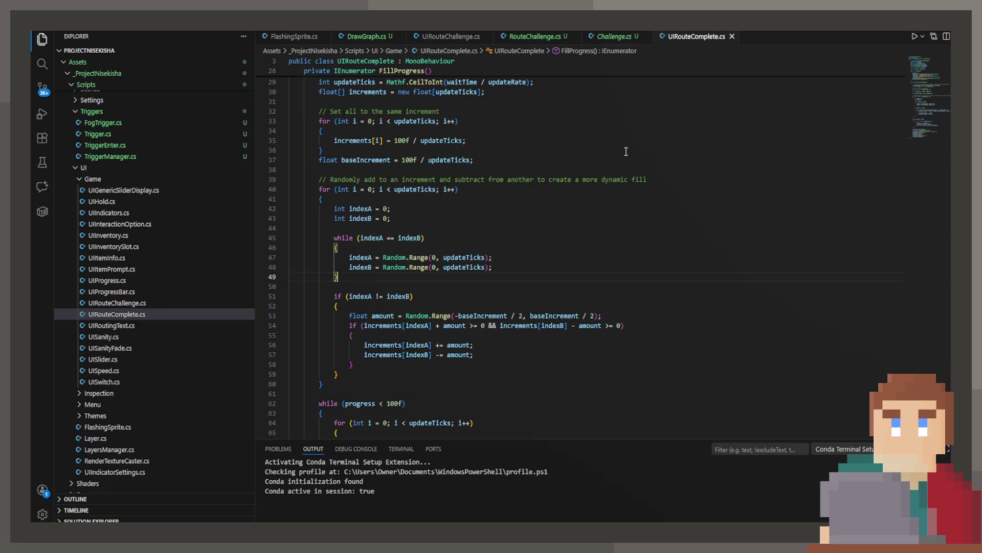
click(396, 249)
double_click(456, 267)
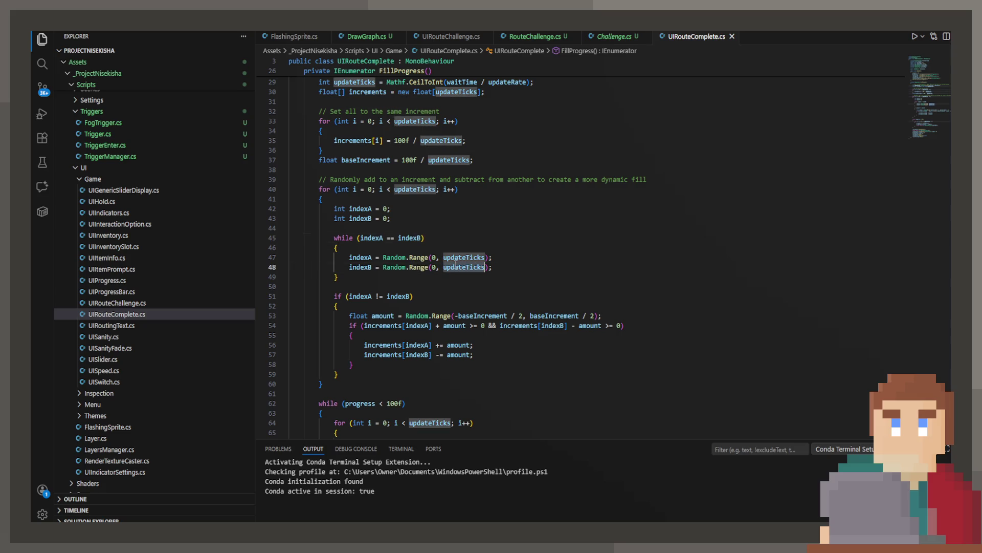
- Add 'if (updateTicks <= 1) break;' above the while loop and save UIRouteComplete.cs
click(437, 230)
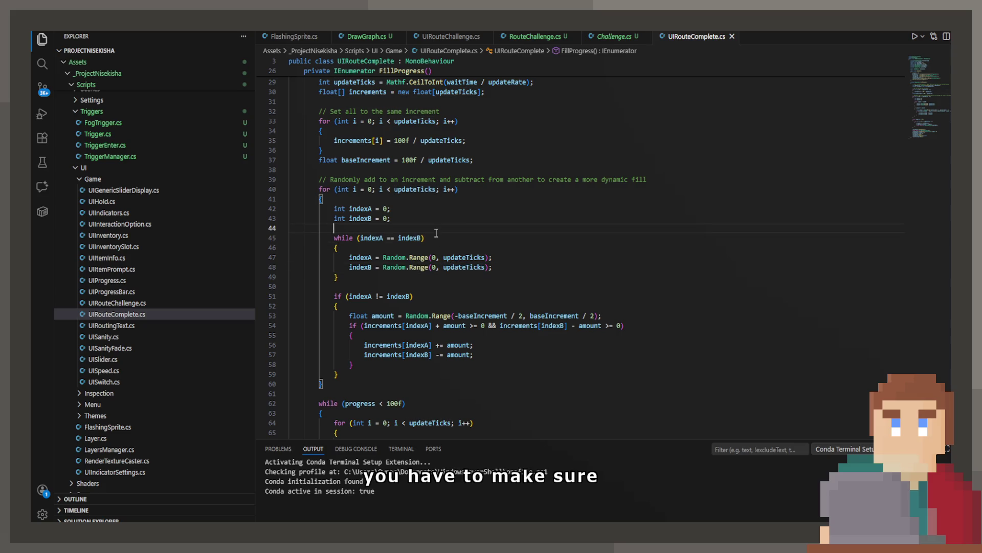
key(Return)
key(Up)
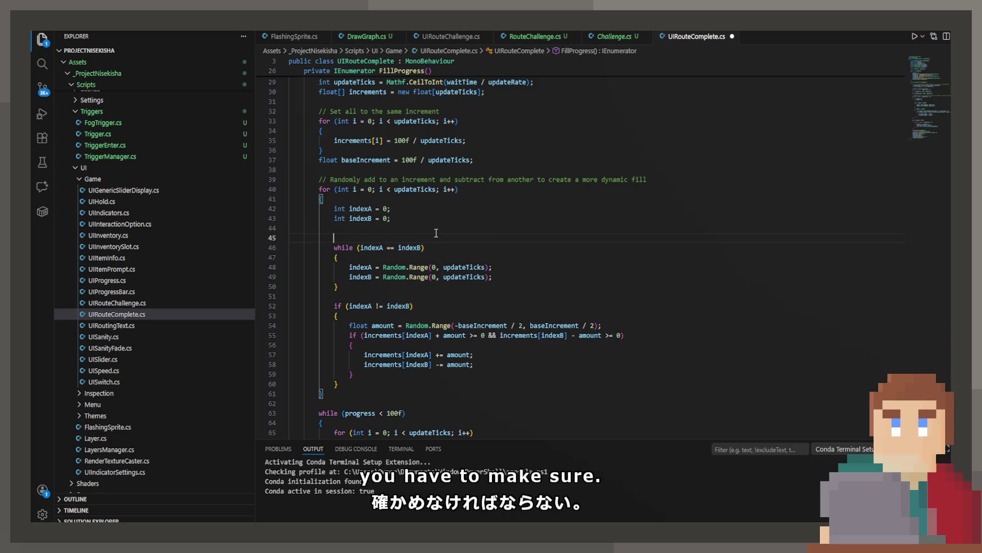
text(if)
key(Tab)
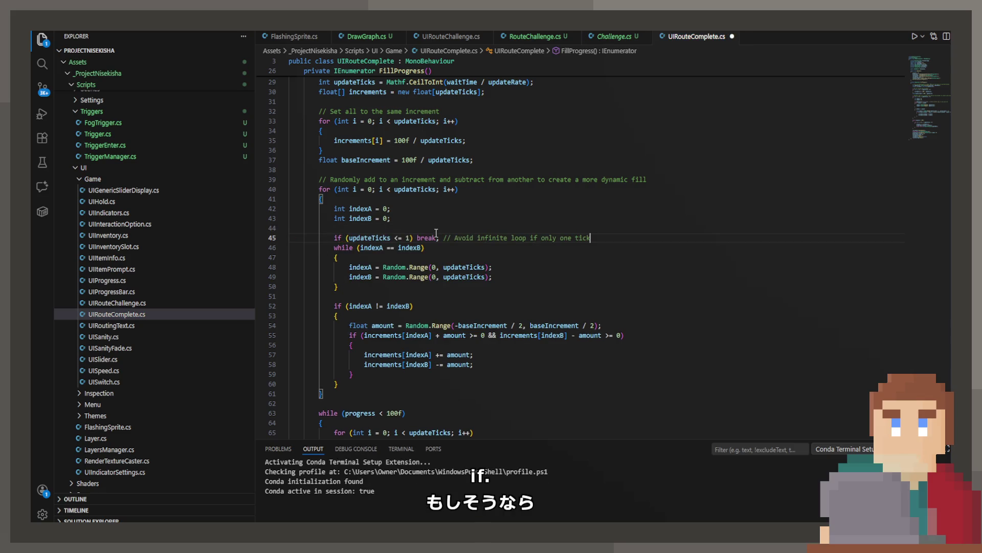
key(ctrl+s)
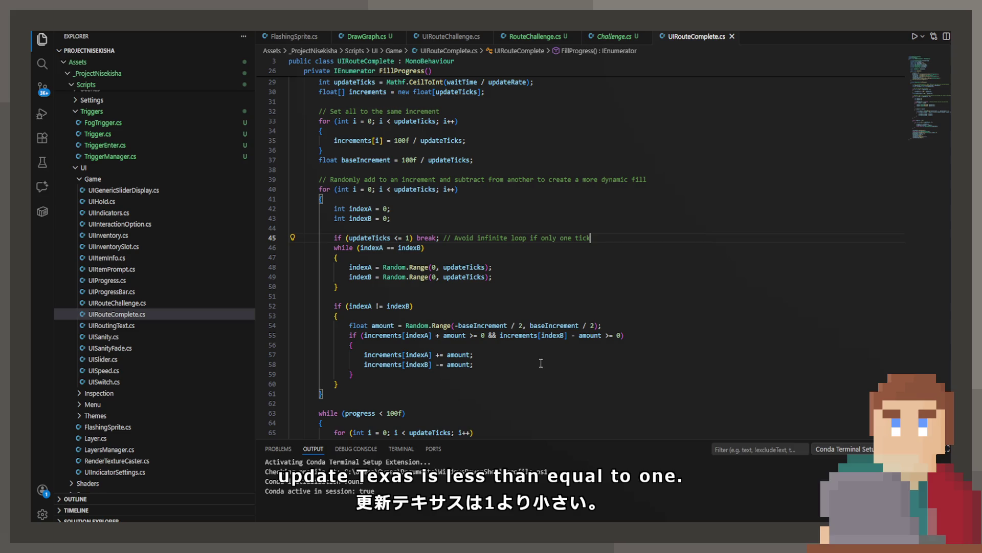
- Change both '/ 2' divisors in line 54's Random.Range to '/ 4', then review FillProgress
scroll(537, 362, up, 1)
click(484, 352)
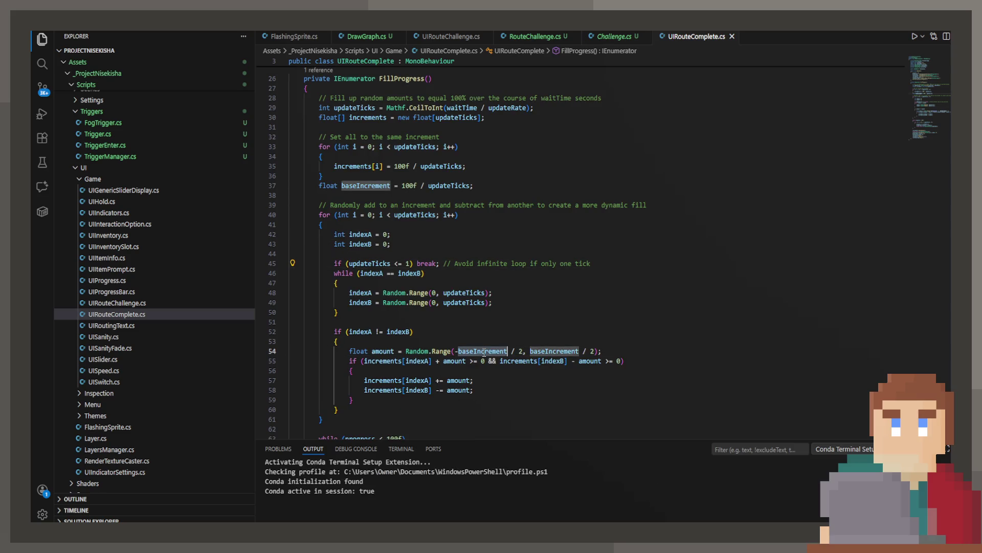
click(518, 351)
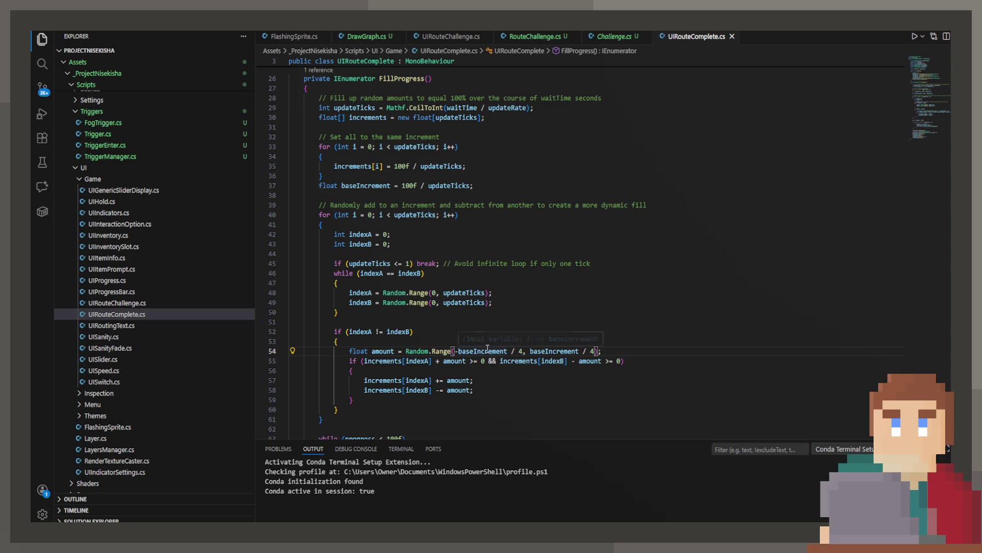
scroll(415, 253, down, 3)
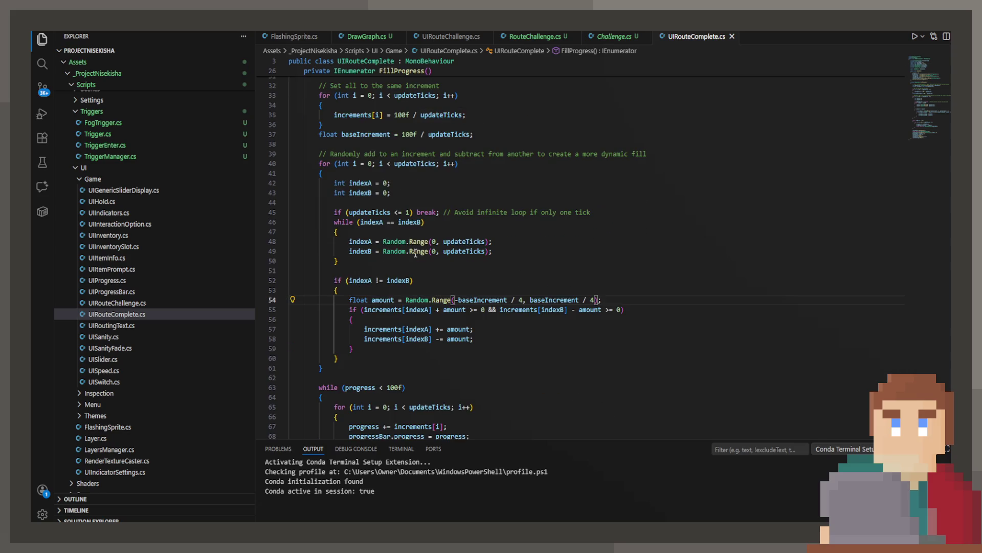
scroll(416, 253, down, 3)
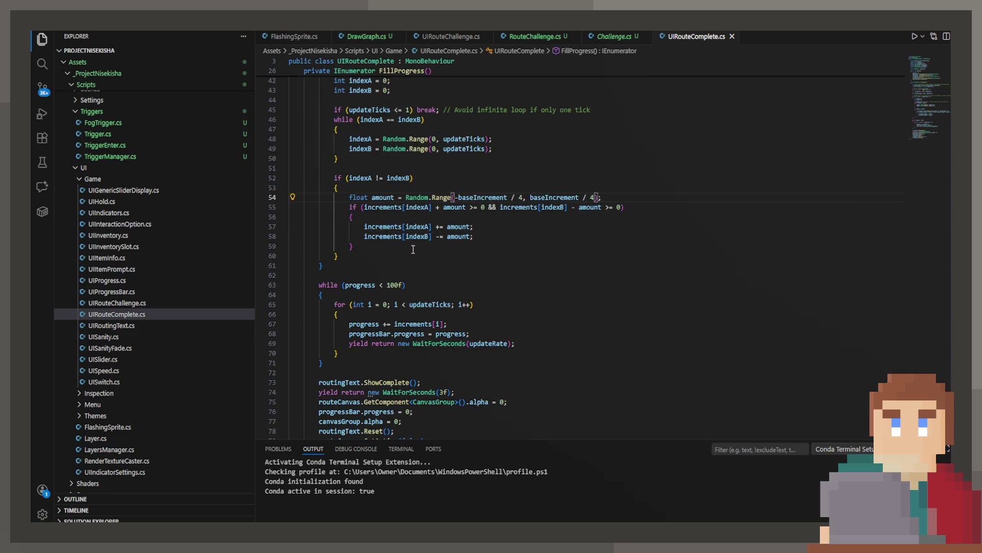